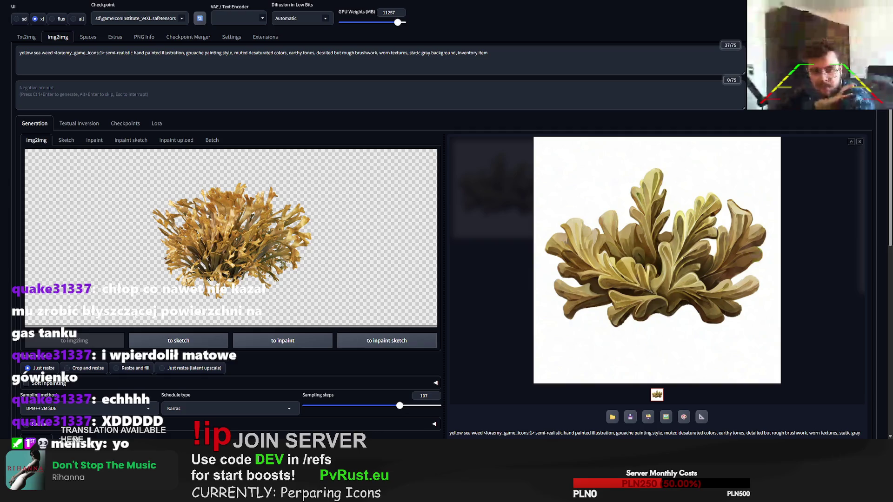
Use the Shark Liver Oil bottle photo as source and generate with the prompt starting 'tran butelka'.
key("ctrl+v")
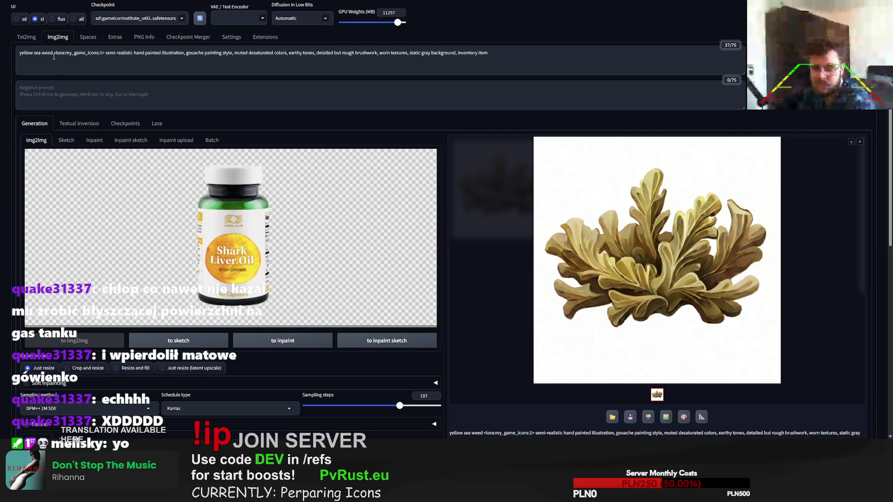
left_click_drag(54, 54, 20, 53)
type("tran butelka")
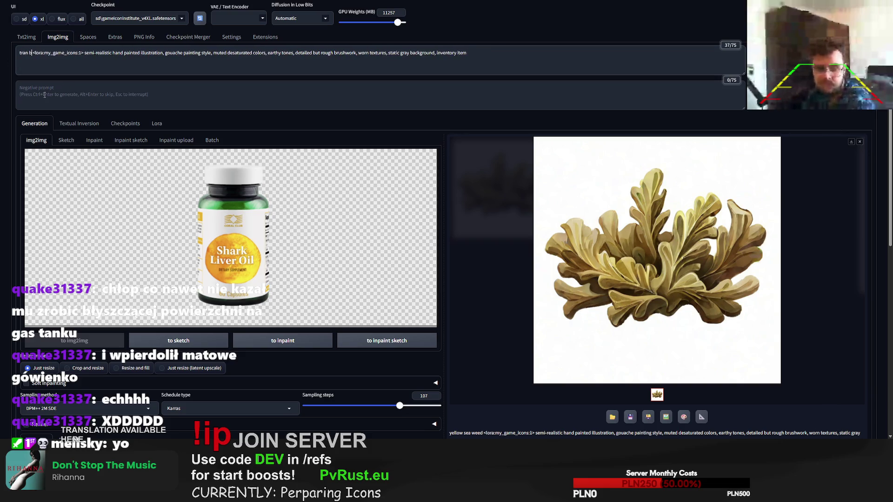
key("ctrl+Return")
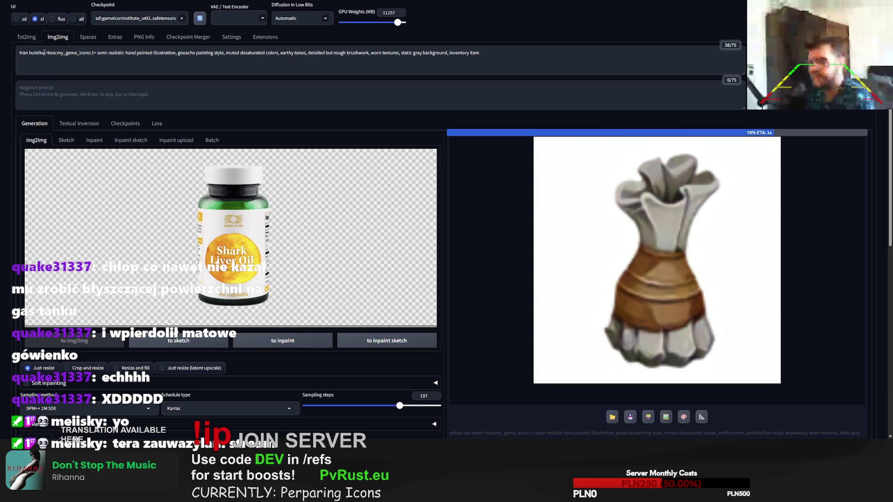
left_click_drag(45, 53, 9, 53)
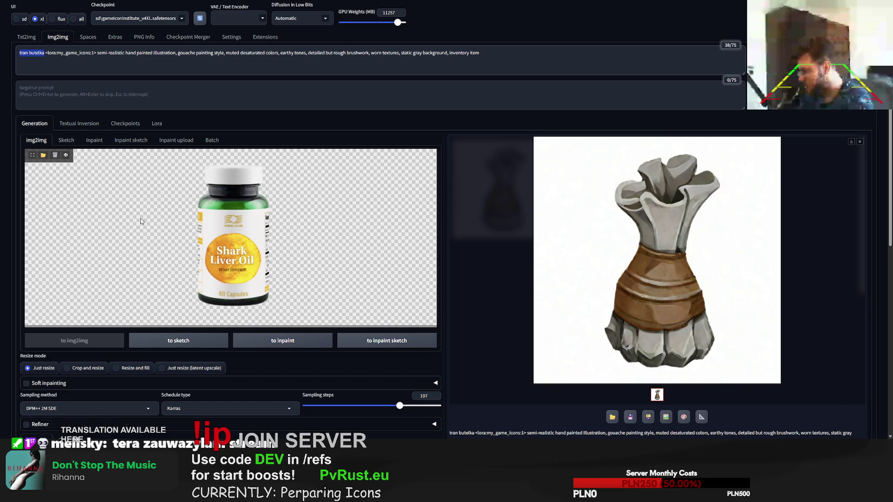
left_click_drag(45, 53, 1, 57)
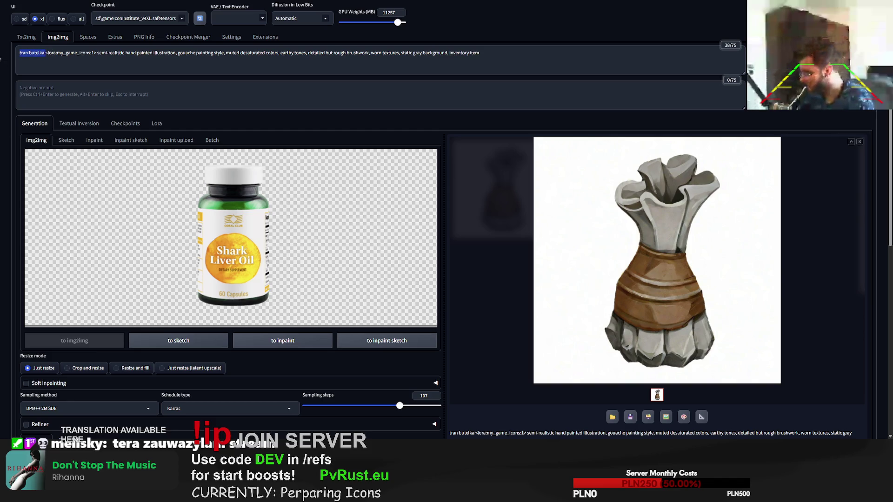
Change the prompt subject to 'plastic medic bottle' and generate an icon.
key("BackSpace")
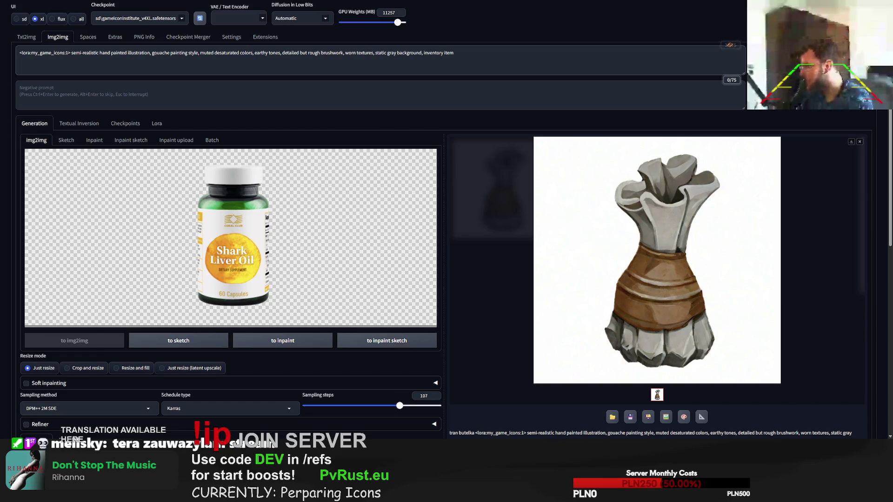
type("plastic m")
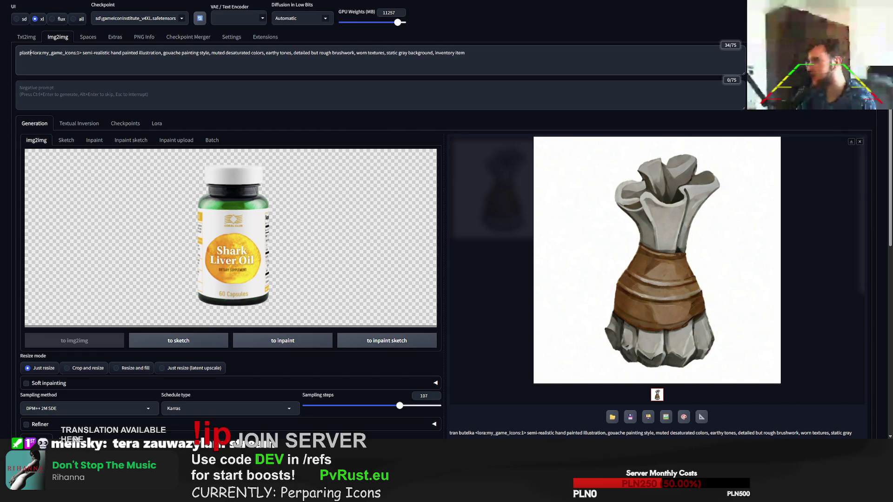
type("edic can")
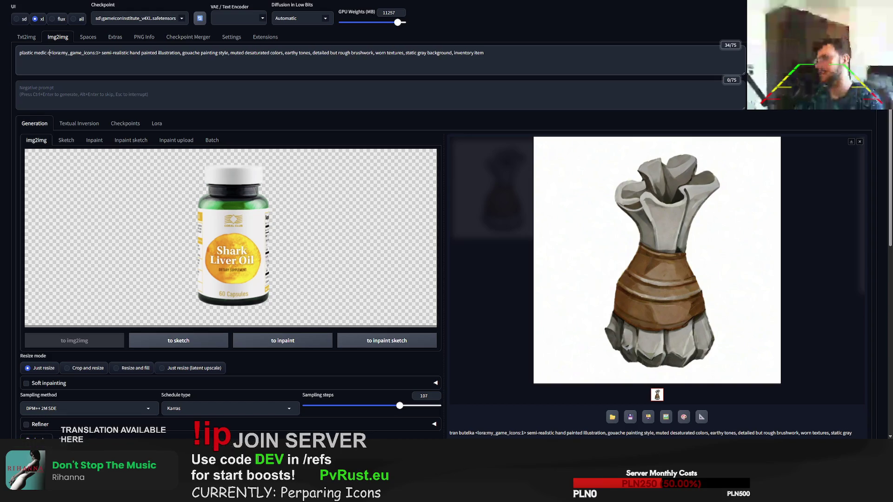
key("BackSpace")
key("BackSpace")
key("BackSpace")
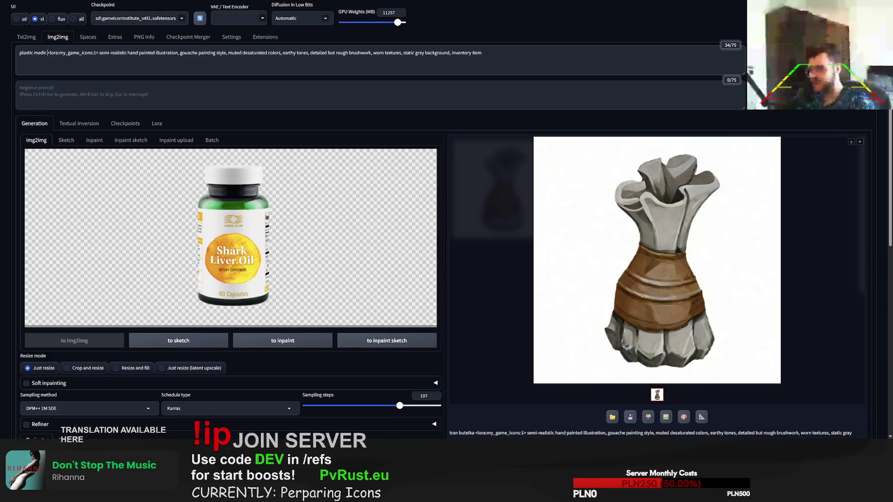
type("bottle")
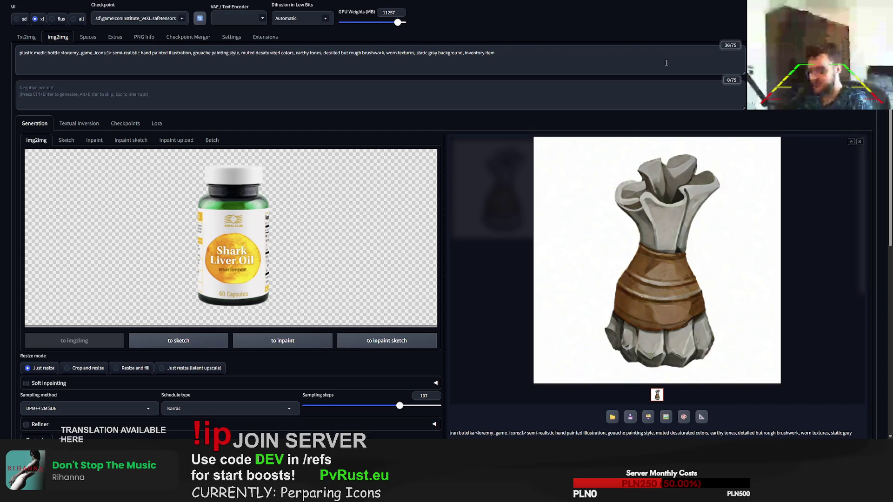
key("ctrl+Return")
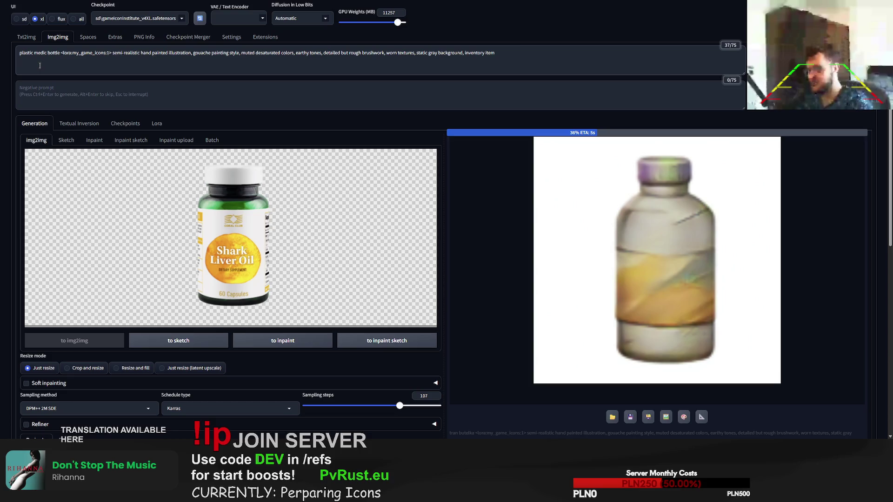
Make the subject 'plastic green medic bottle with white label', generate two variants, then add 'and white'.
key("ctrl+Left")
key("ctrl+Left")
type("green medic")
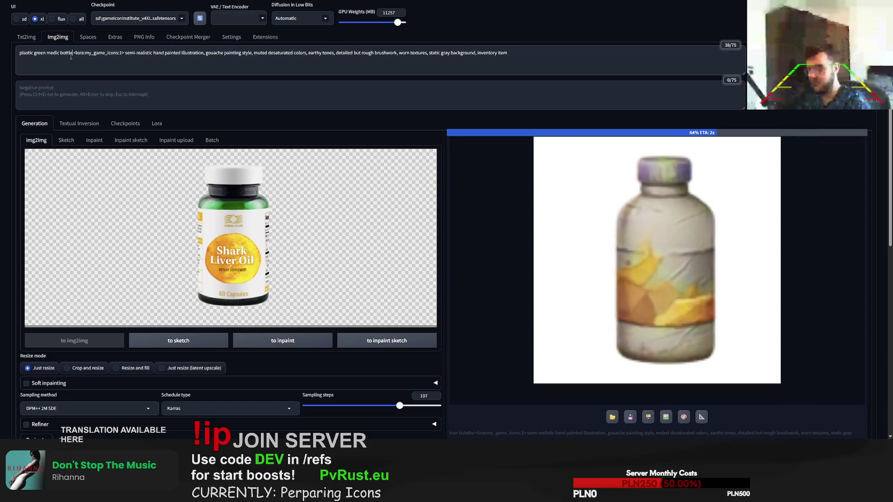
type(" bottle with white labe")
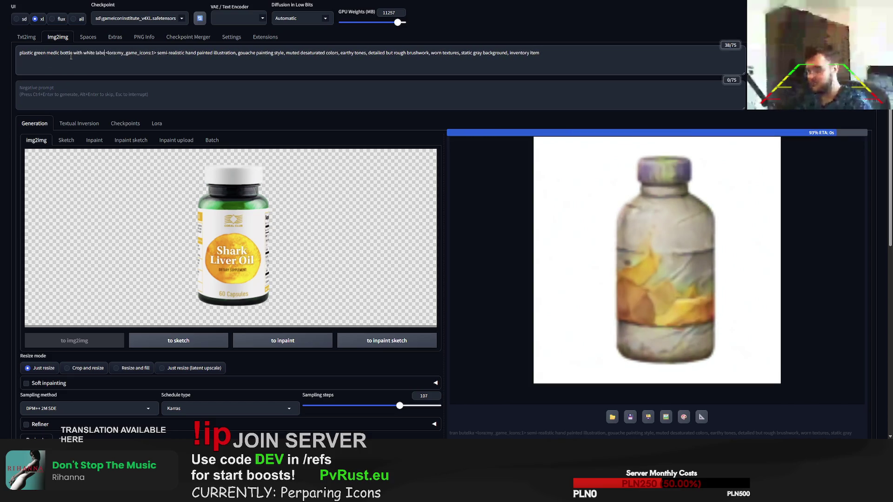
type("l")
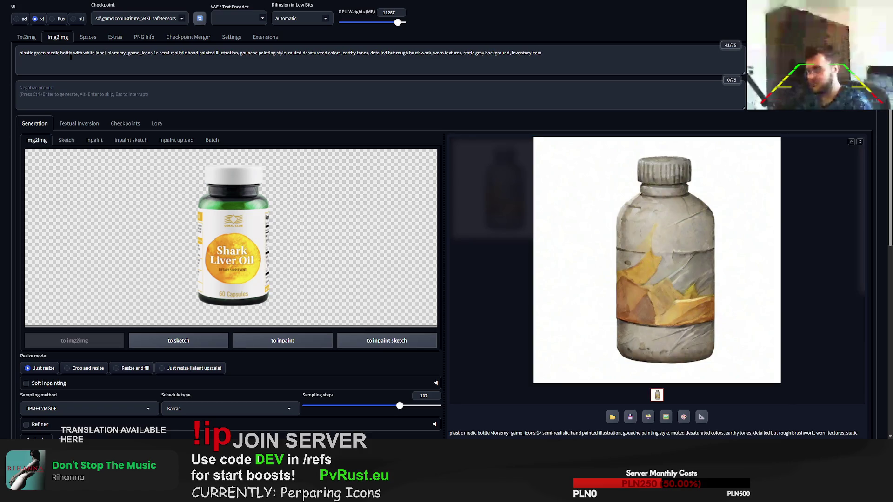
key("Delete")
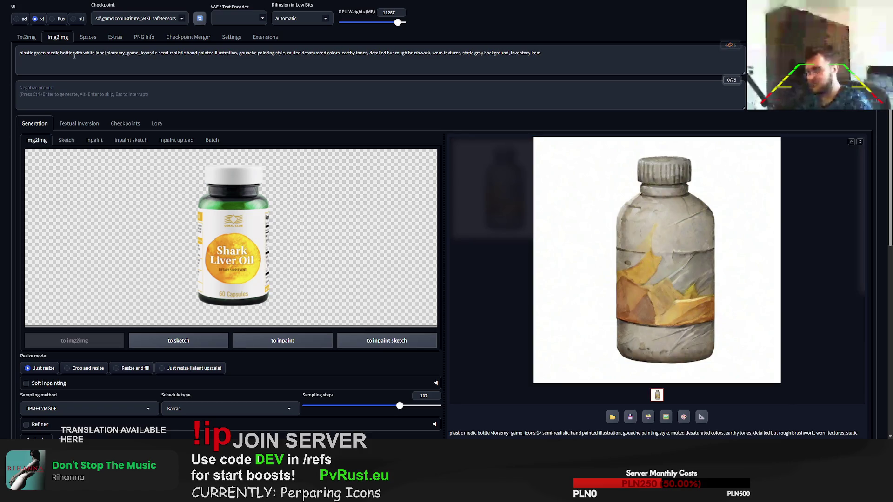
key("ctrl+Return")
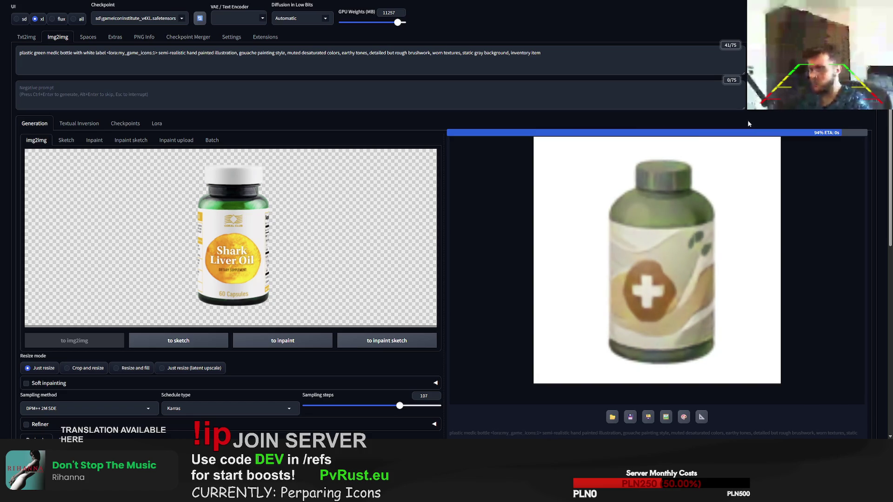
key("ctrl+Return")
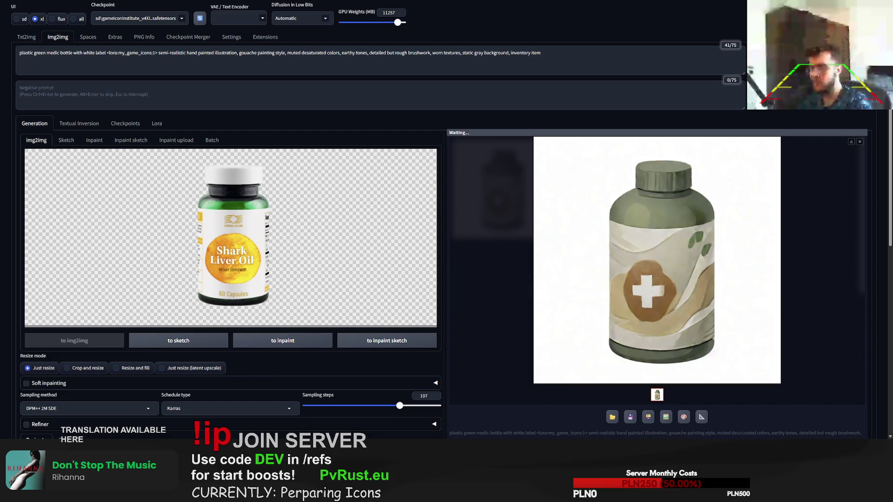
left_click(107, 53)
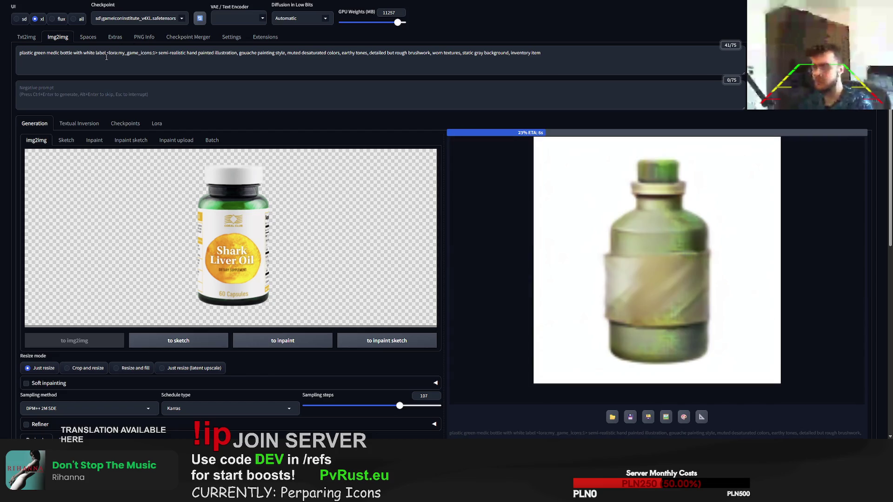
type("and ")
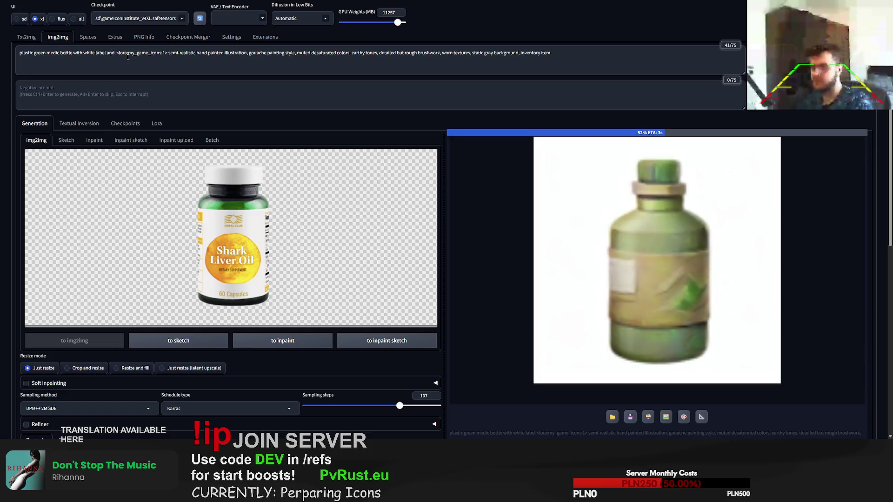
type("white")
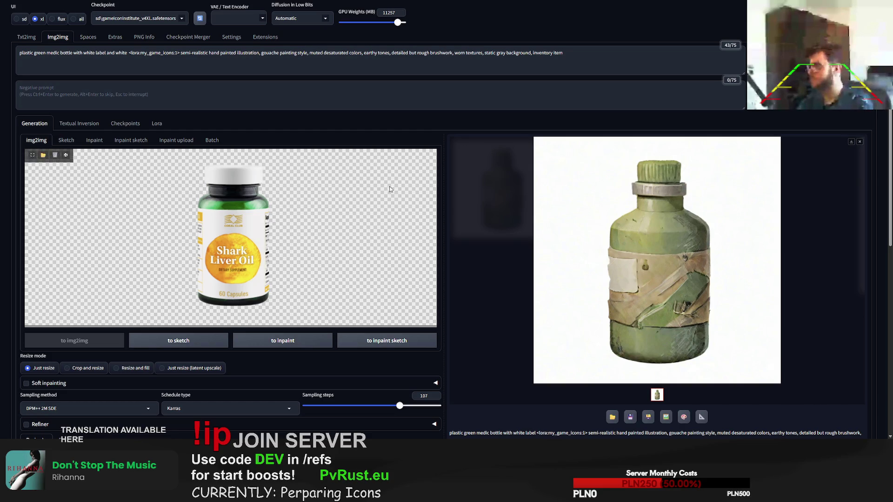
Add 'cap' after 'white', generate two white-capped bottle variants, then paste in the seaweed photo.
left_click(129, 53)
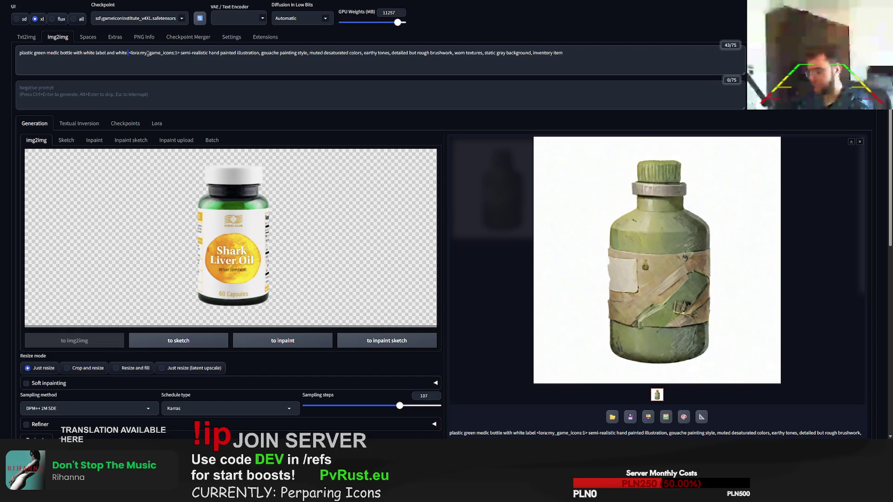
type("cap")
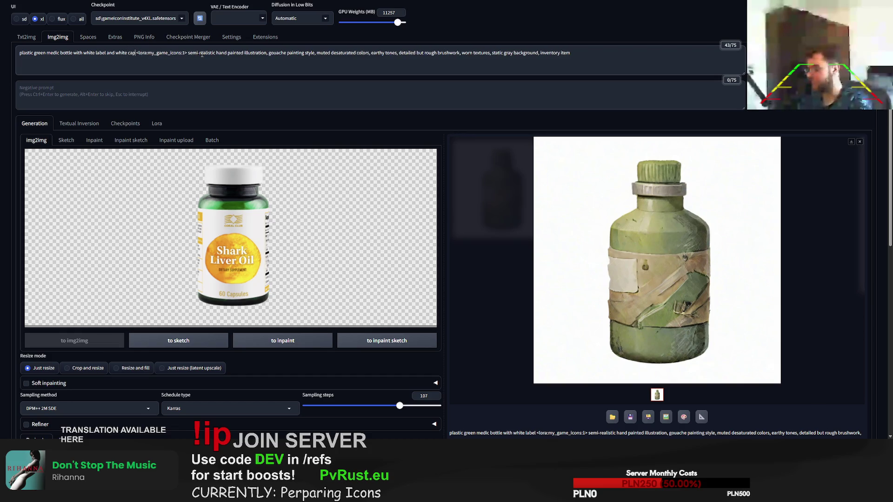
key("ctrl+Return")
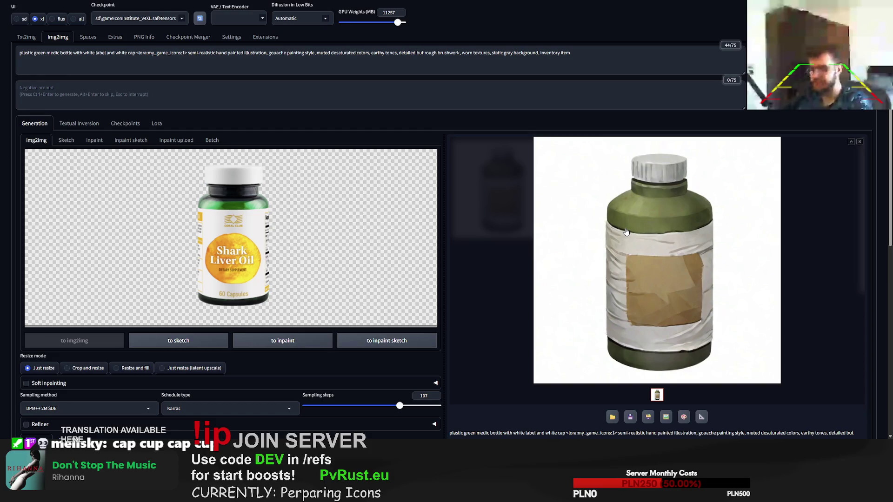
key("ctrl+Return")
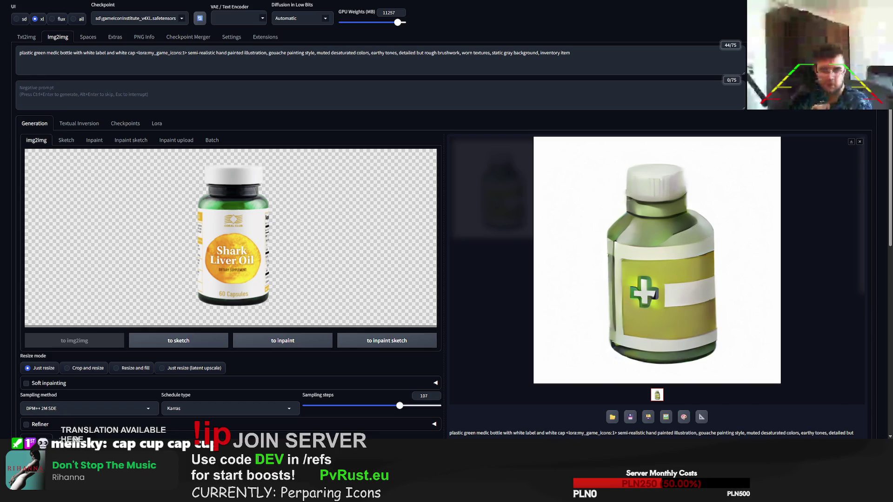
key("ctrl+v")
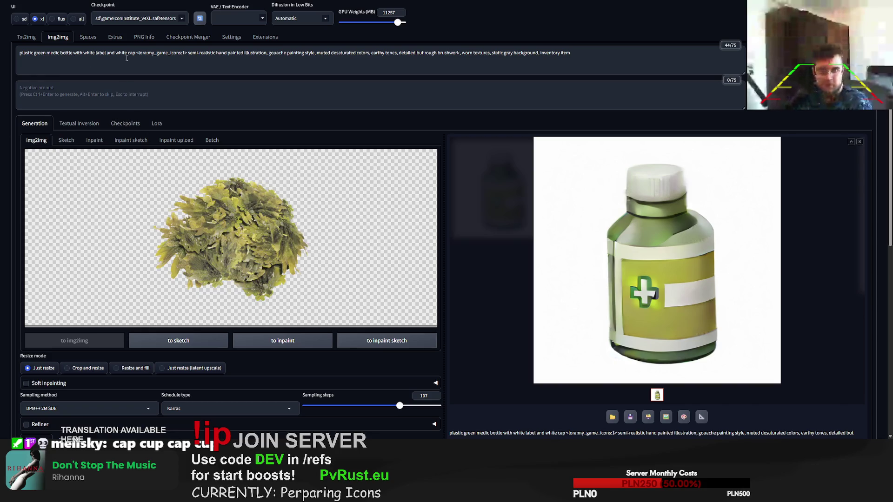
Change the prompt subject to 'green sea kelp', generate, then append 'pile' after kelp.
left_click_drag(134, 53, 1, 54)
type("green seak")
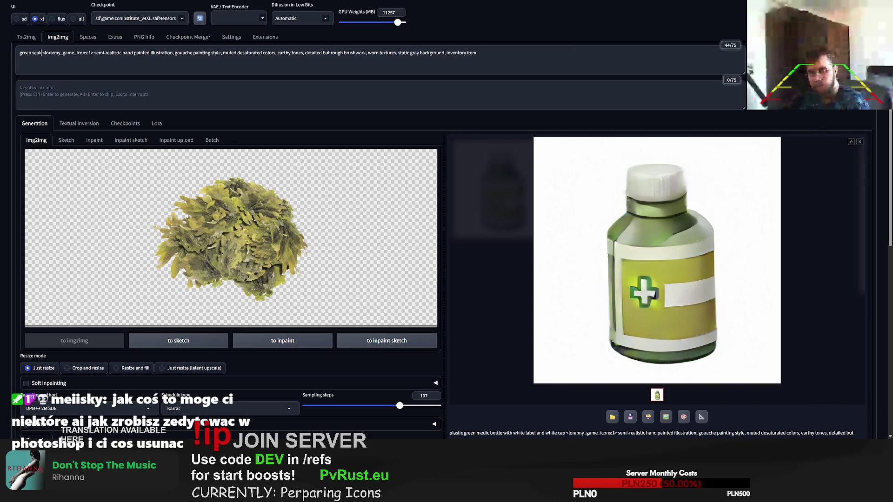
key("BackSpace")
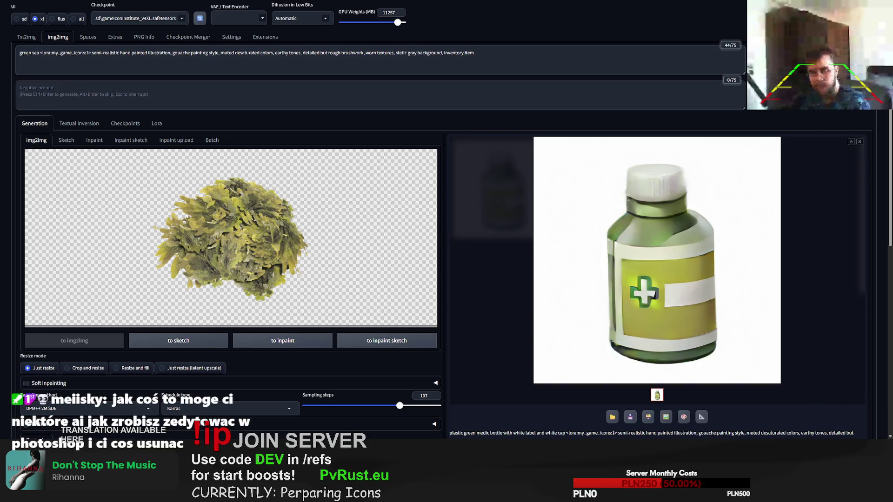
type("kelp")
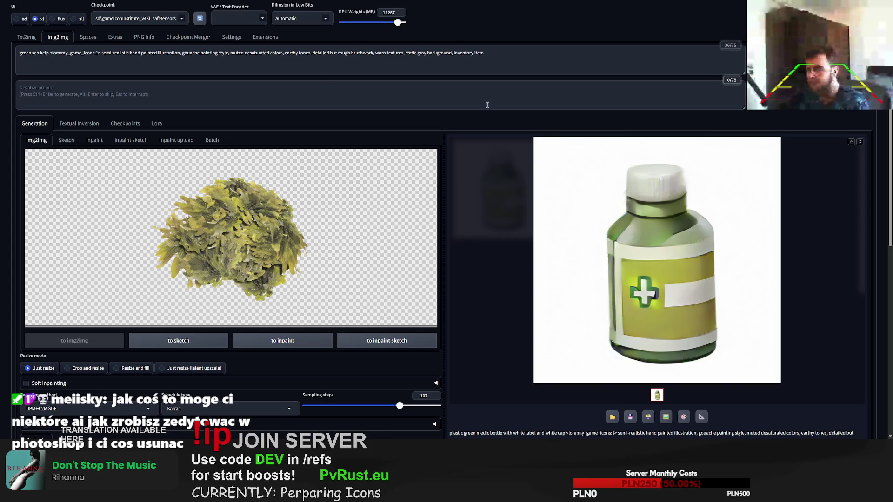
key("ctrl+Return")
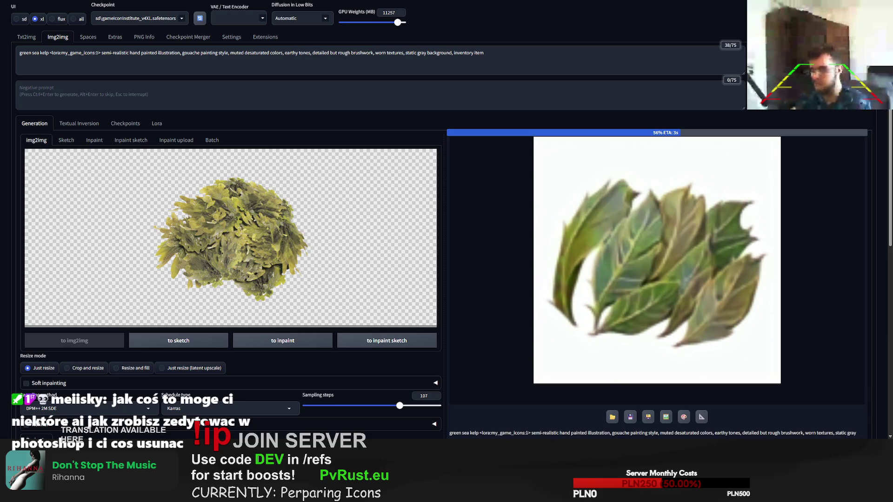
left_click(50, 55)
type("p")
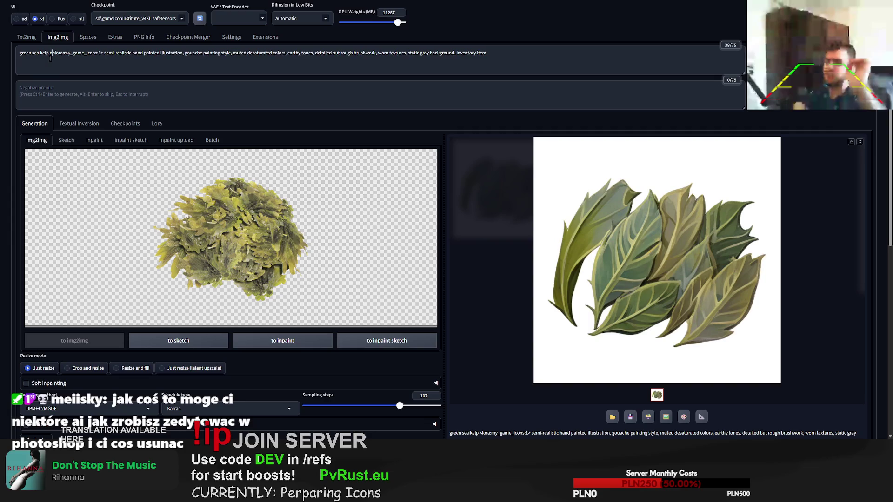
type("ile")
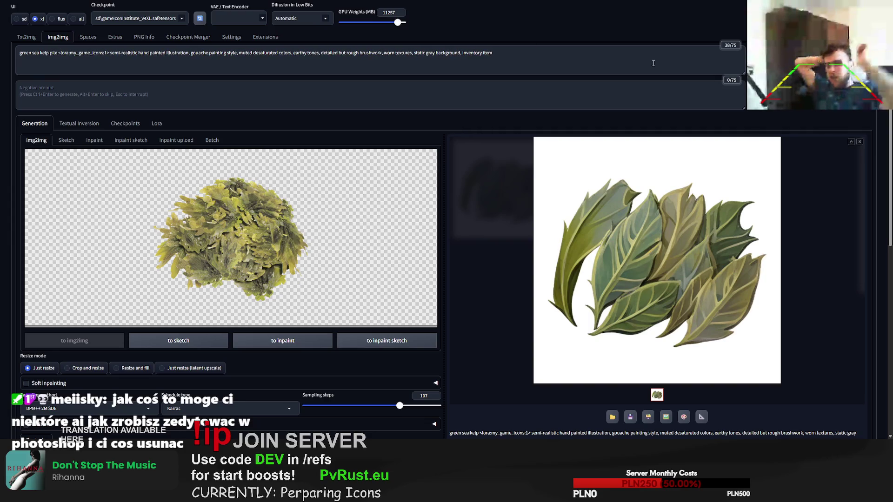
Generate three 'green sea kelp pile' variations, then select the word 'pile' in the prompt.
key("ctrl+Return")
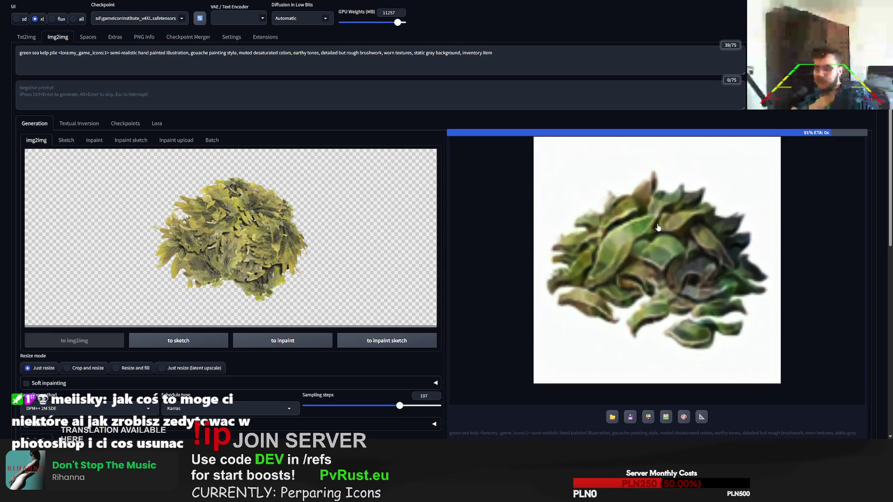
key("ctrl+Return")
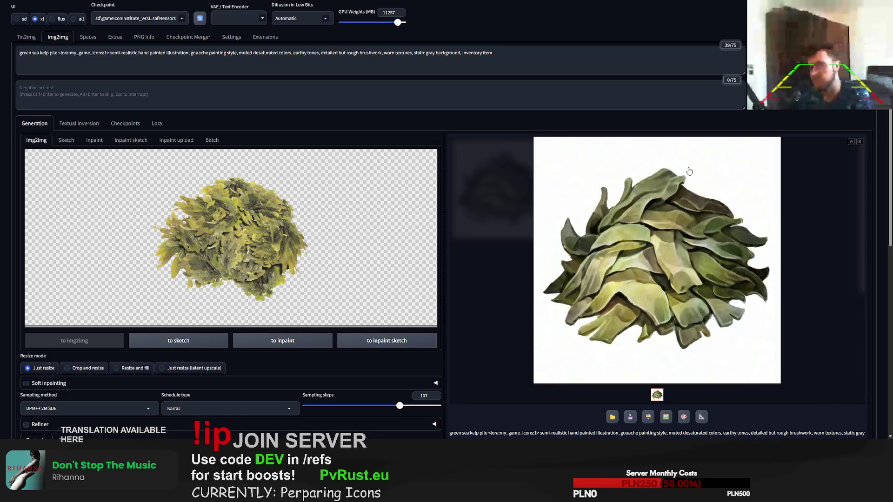
key("ctrl+Return")
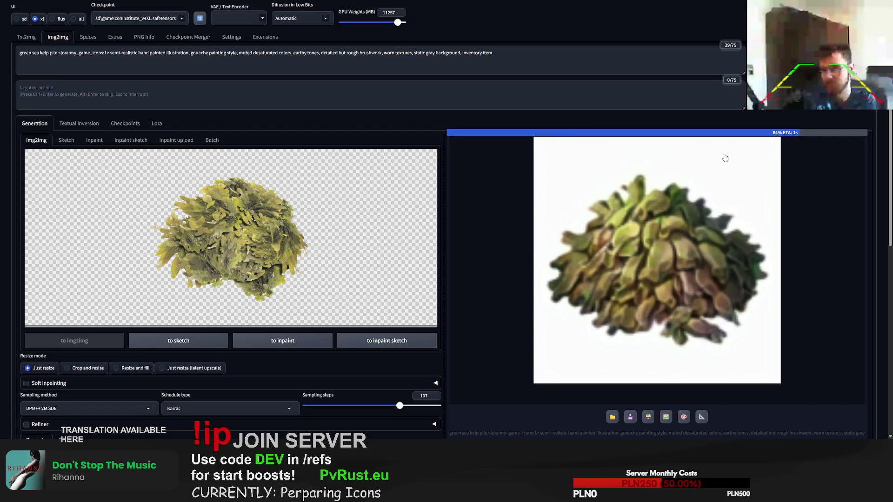
double_click(54, 54)
Drop 'pile' from the prompt, generate two 'green sea kelp' variants, then paste the white coral photo.
key("BackSpace")
key("BackSpace")
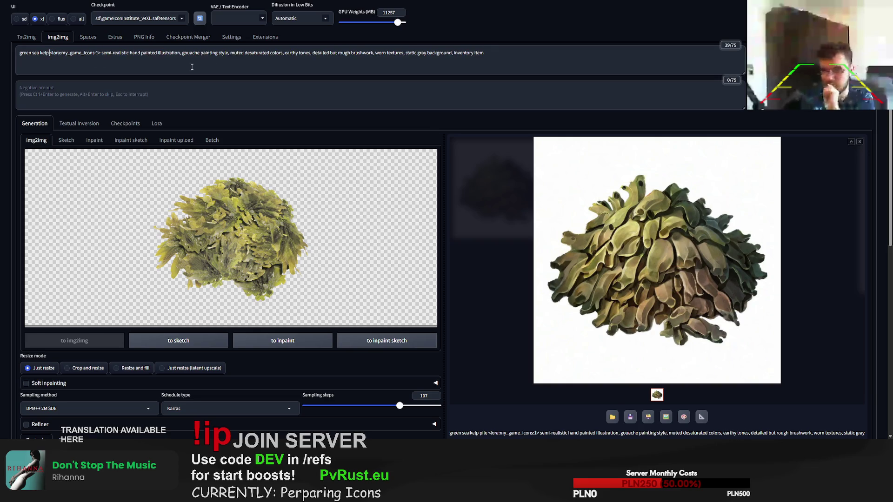
key("ctrl+Return")
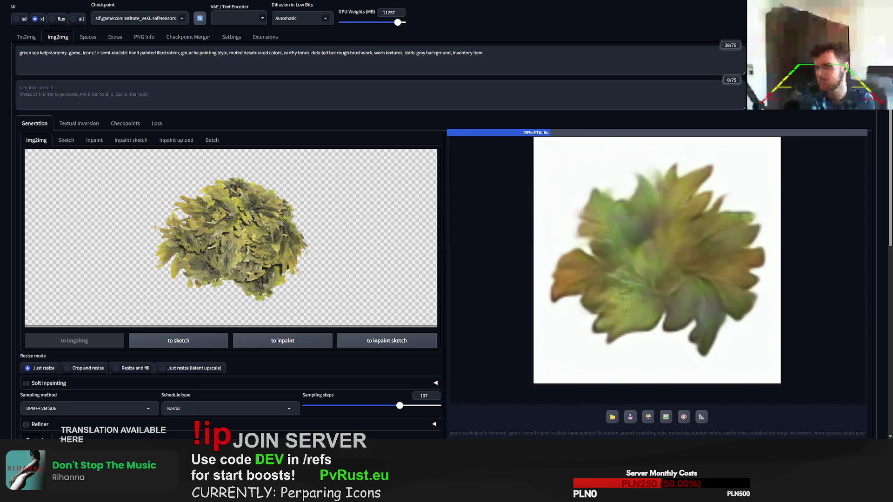
left_click(50, 54)
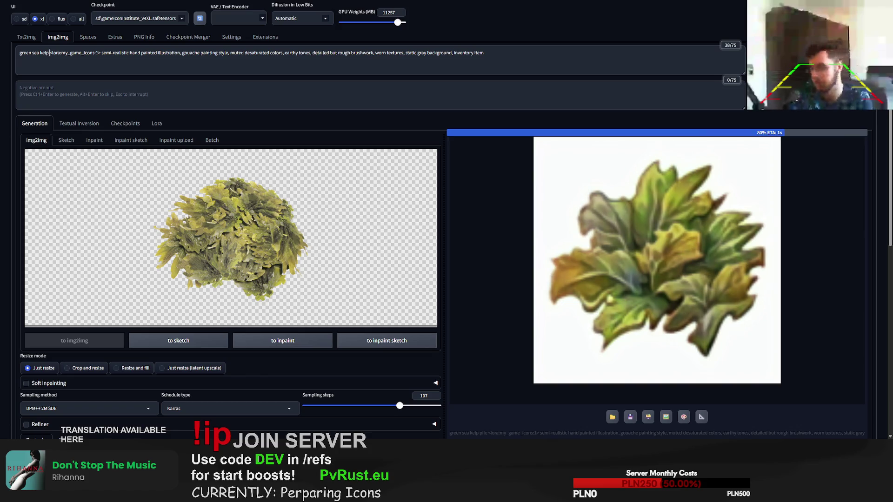
key("ctrl+Return")
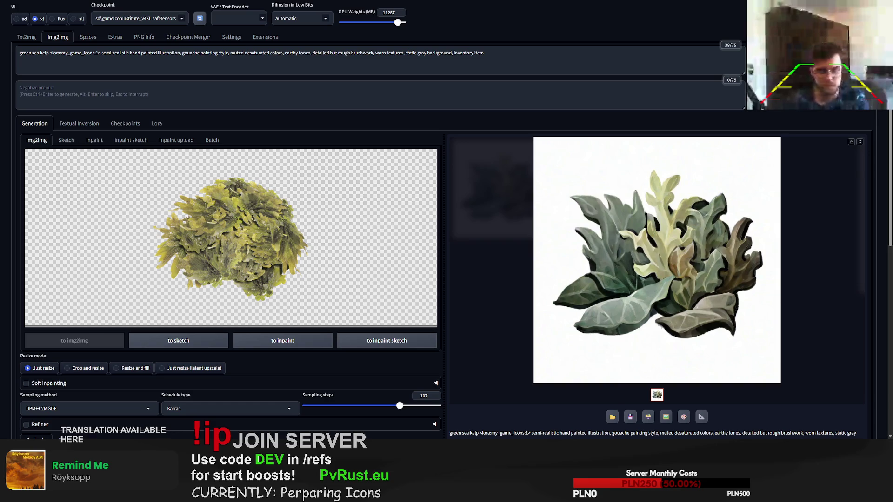
key("ctrl+v")
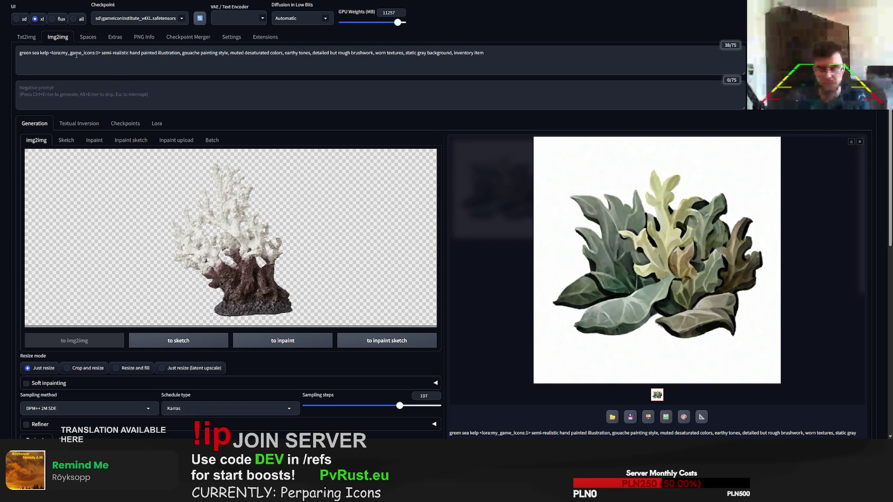
Replace 'green sea kelp' with 'sea coral', generate three variants, then paste the fish skeleton photo.
left_click_drag(49, 55, 1, 55)
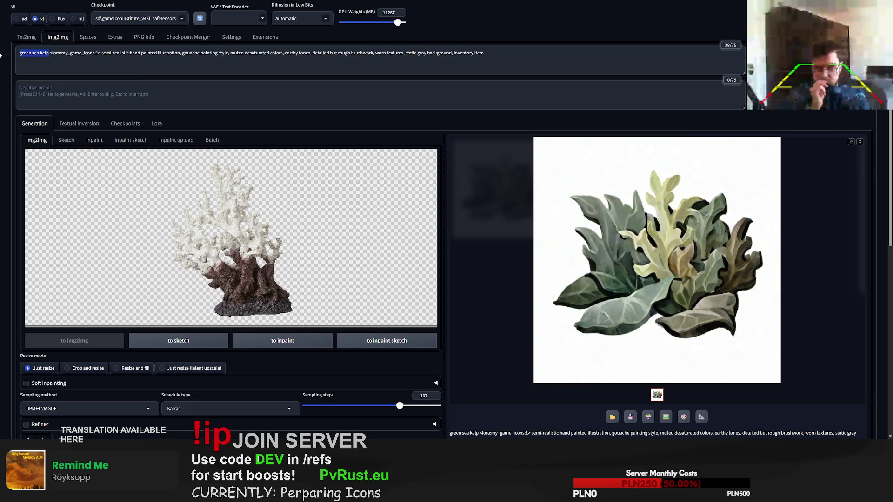
type("sea coral")
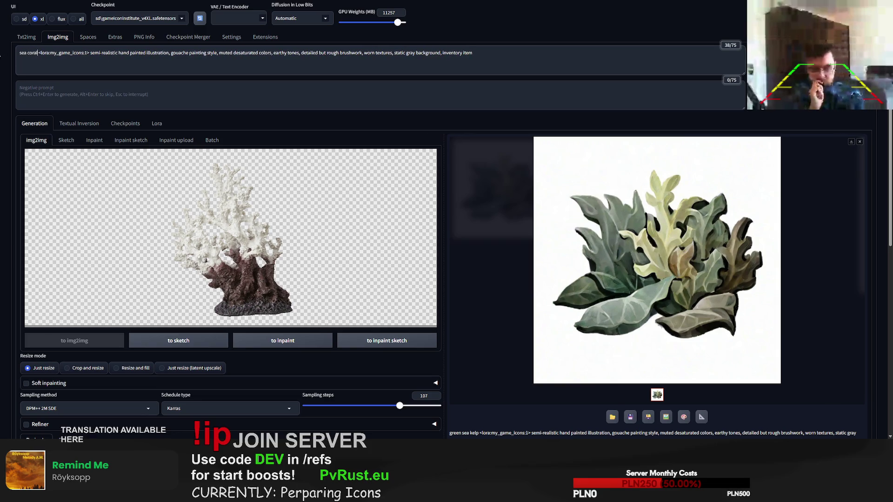
key("ctrl+Return")
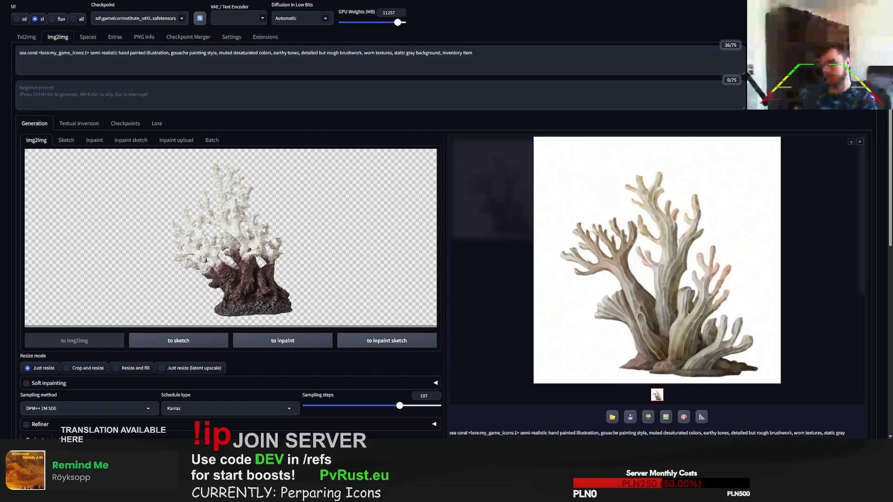
key("ctrl+Return")
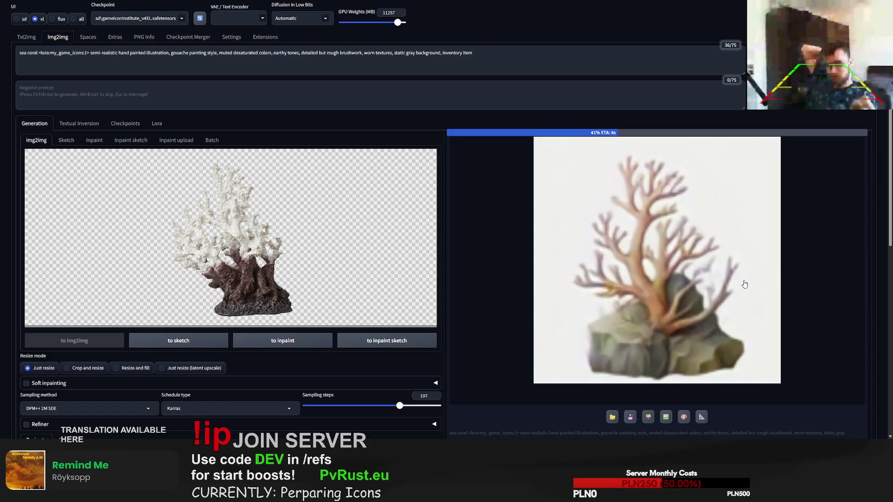
key("ctrl+Return")
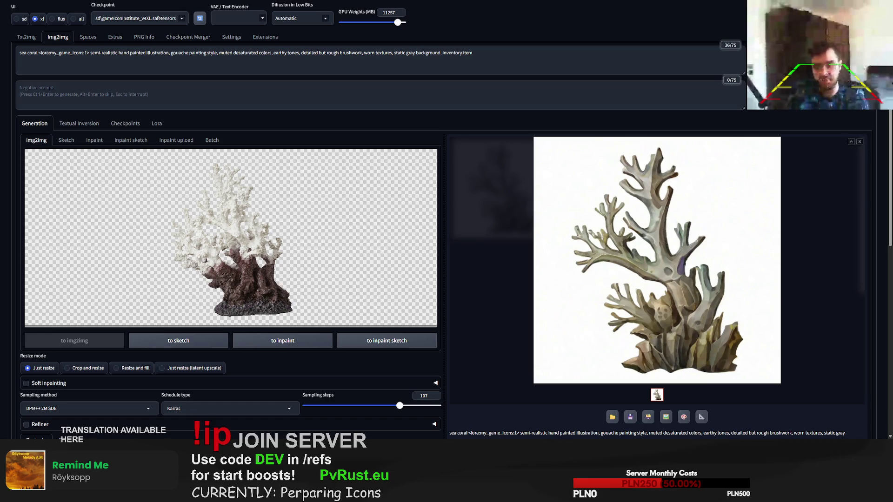
key("ctrl+v")
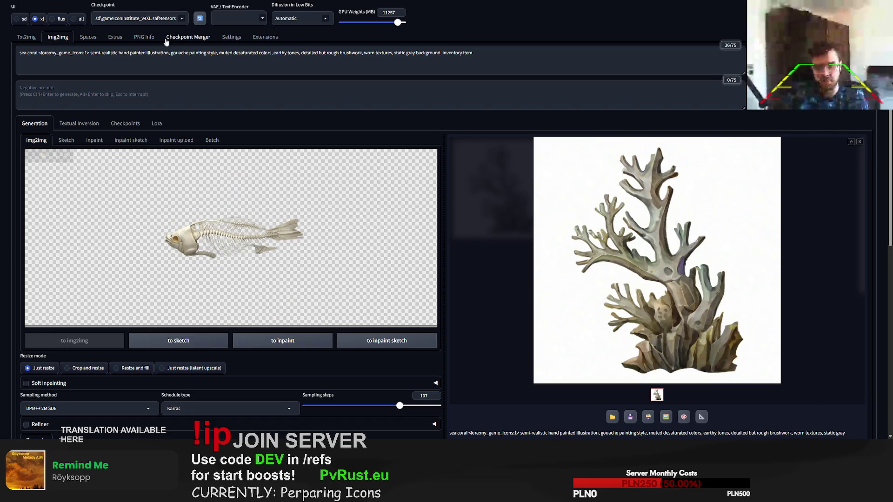
Replace 'sea coral' with 'fish bones' and generate two icon variants.
left_click_drag(37, 54, 1, 54)
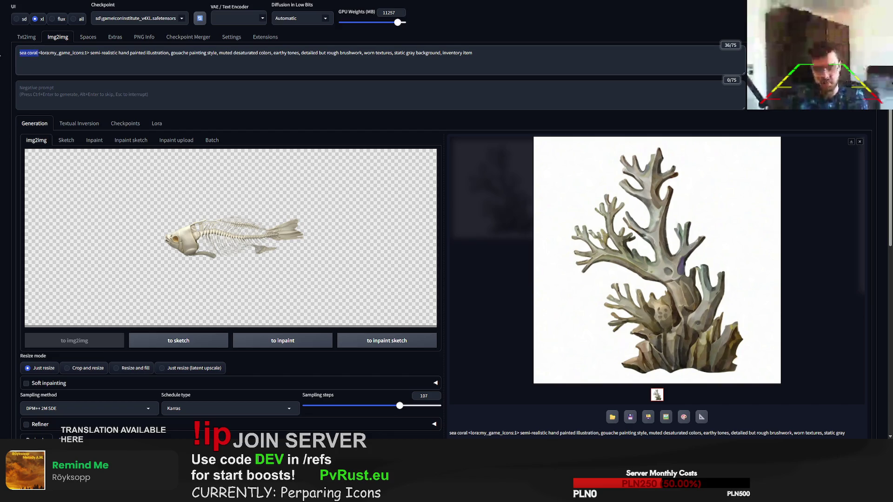
type("fish bones")
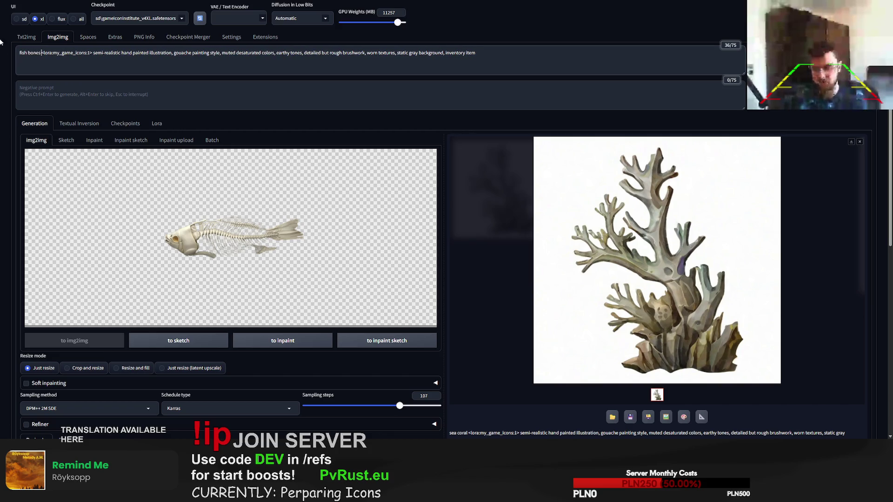
key("ctrl+Return")
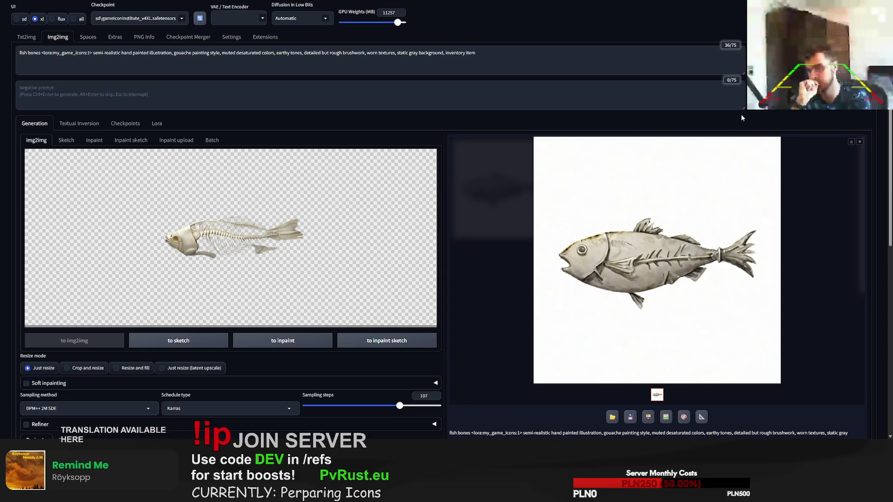
key("ctrl+Return")
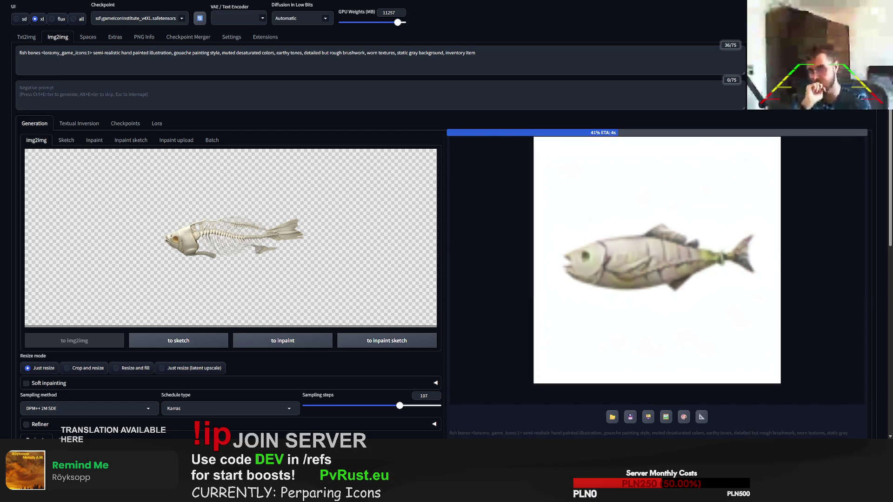
Add 'skeleton' after 'fish bones' and generate three more variants.
left_click(49, 58)
type("skelet")
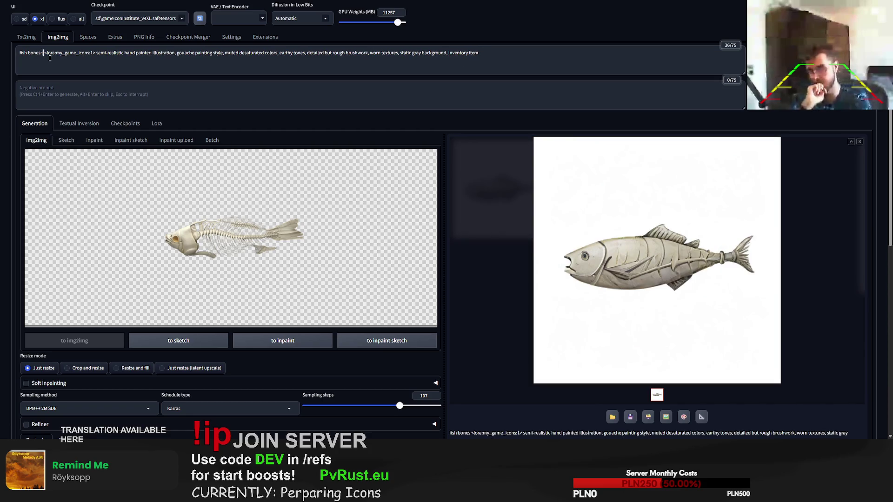
type("on")
key("ctrl+Return")
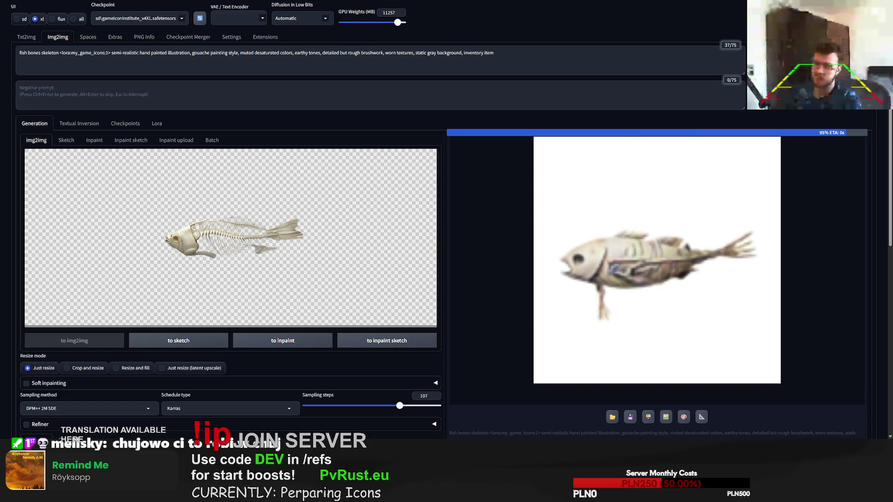
key("ctrl+Return")
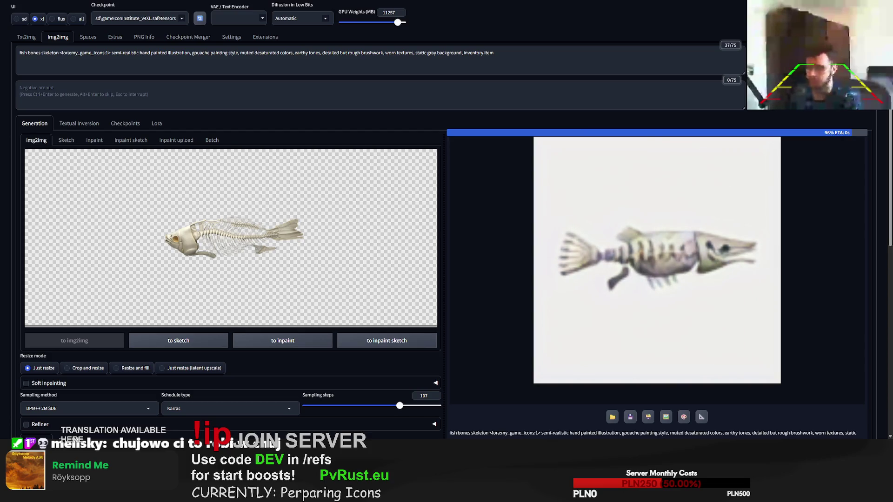
key("ctrl+Return")
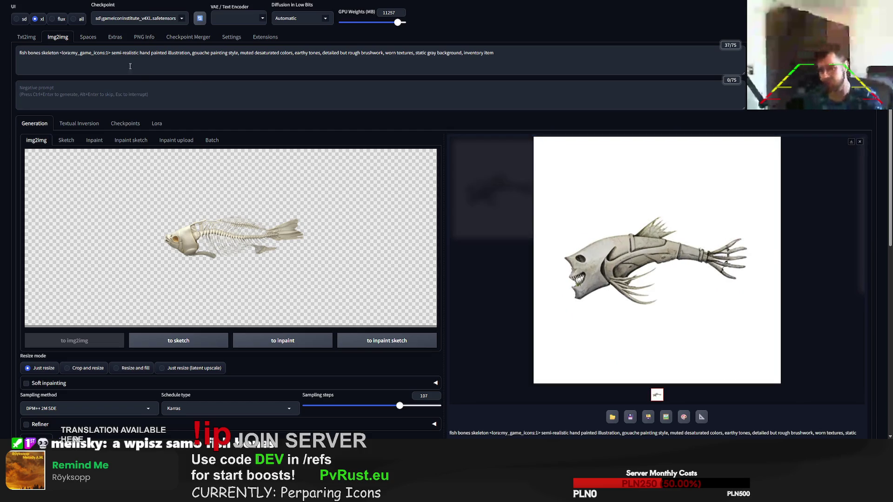
Remove 'skeleton' from the prompt, regenerate the fish icon, then paste the champagne bottle photo.
double_click(43, 55)
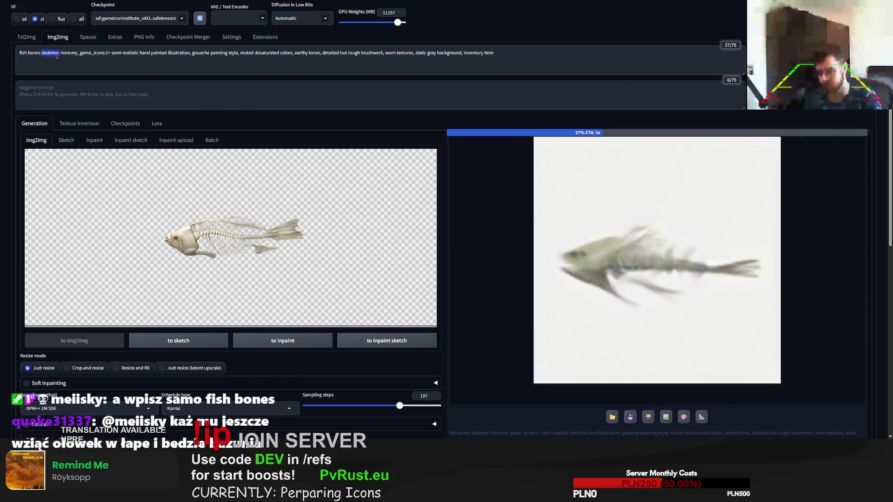
key("BackSpace")
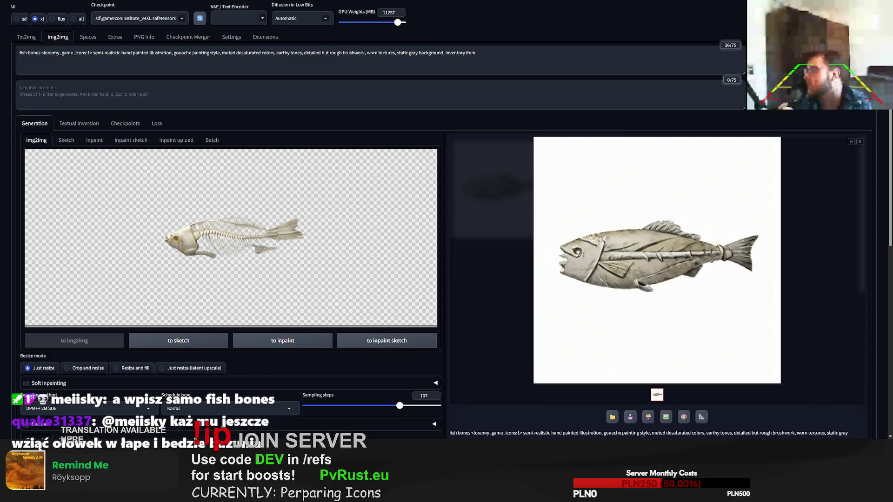
key("ctrl+Return")
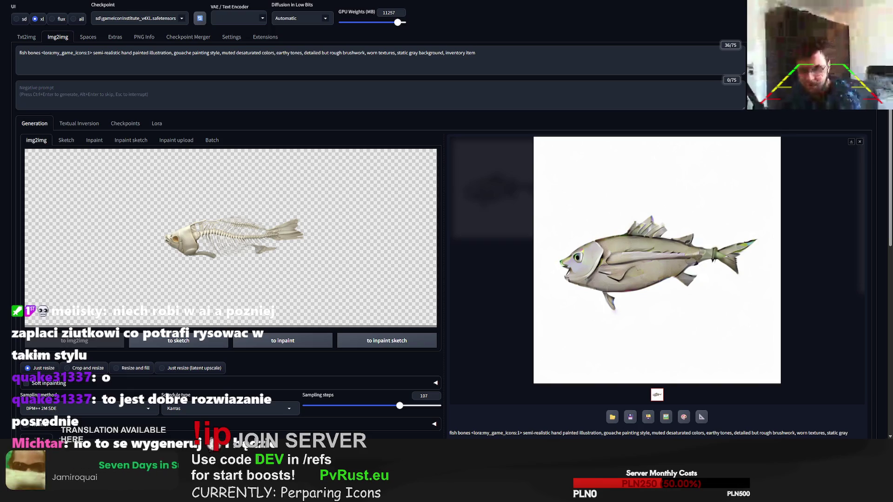
key("ctrl+v")
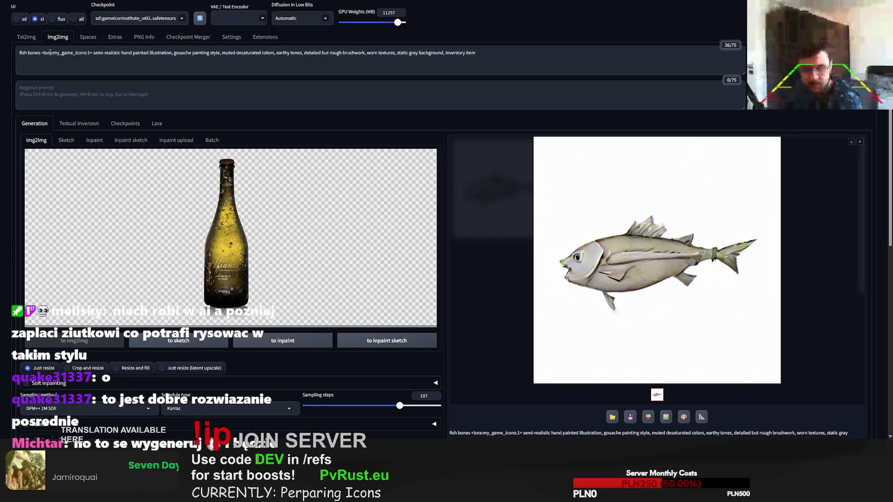
Replace 'fish bones' with 'old wine bottle' and generate three bottle icon variants.
left_click_drag(40, 52, 5, 54)
type("old")
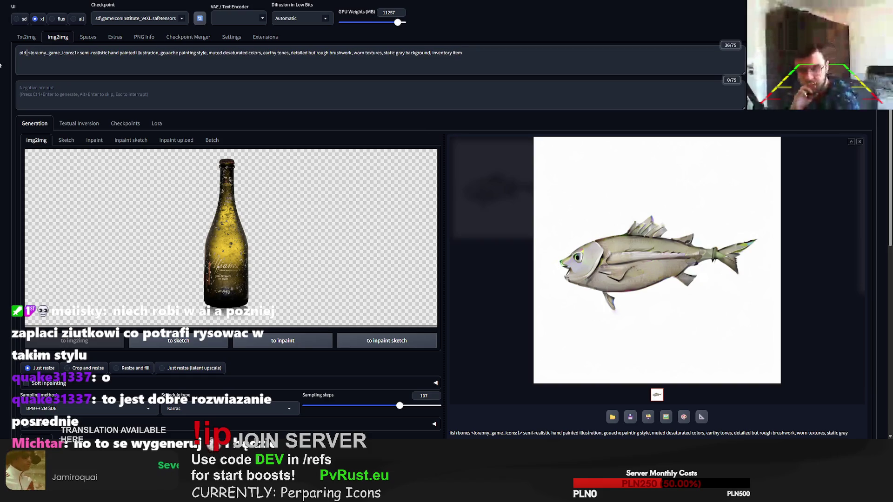
type(" wine bottle")
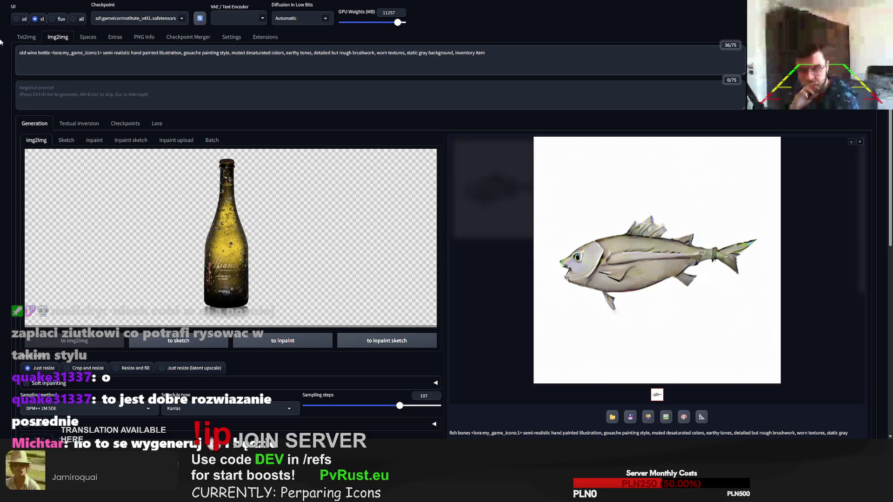
key("ctrl+Return")
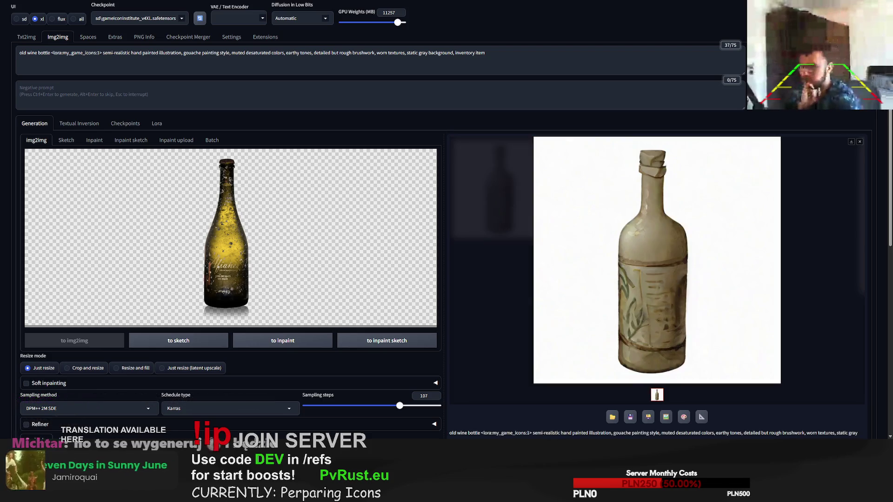
key("ctrl+Return")
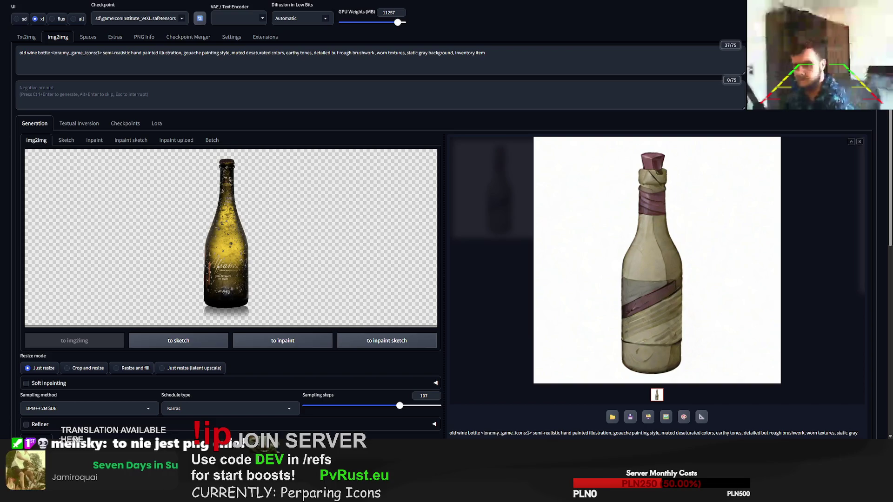
key("ctrl+Return")
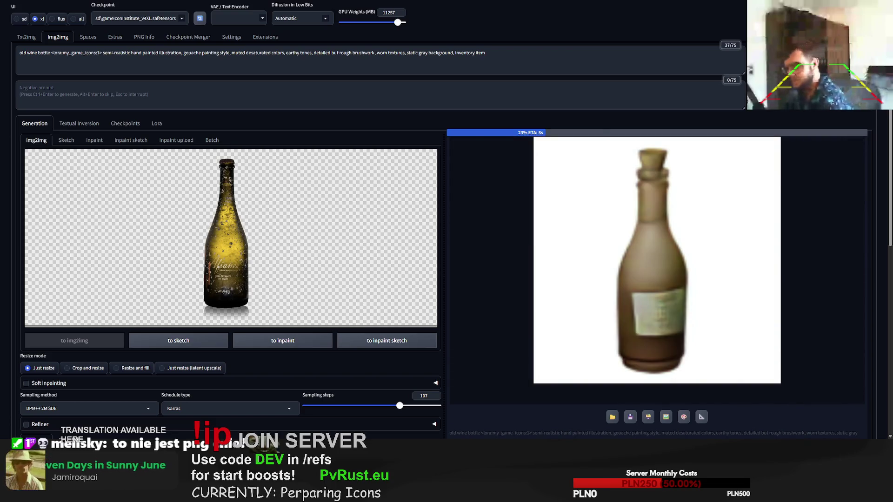
Expand the LayerDiffuse transparency options below, then collapse them again.
scroll(130, 321, "down", 2)
scroll(61, 368, "down", 3)
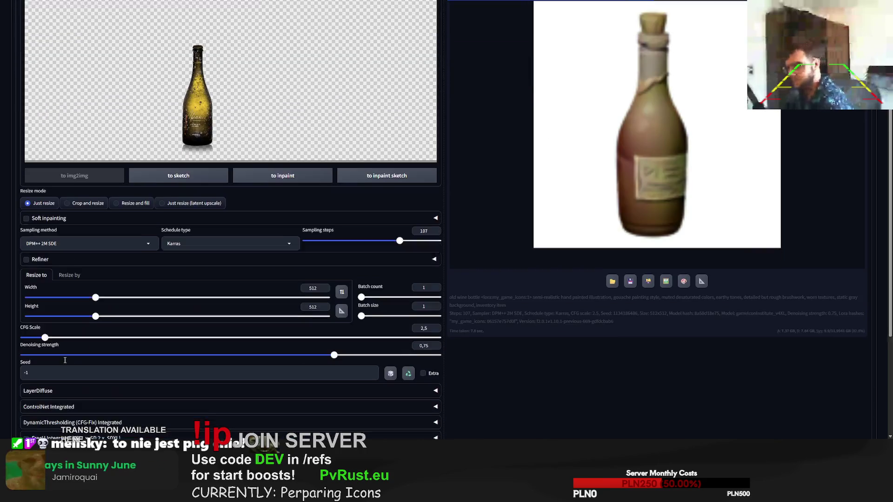
scroll(65, 360, "down", 1)
left_click(55, 349)
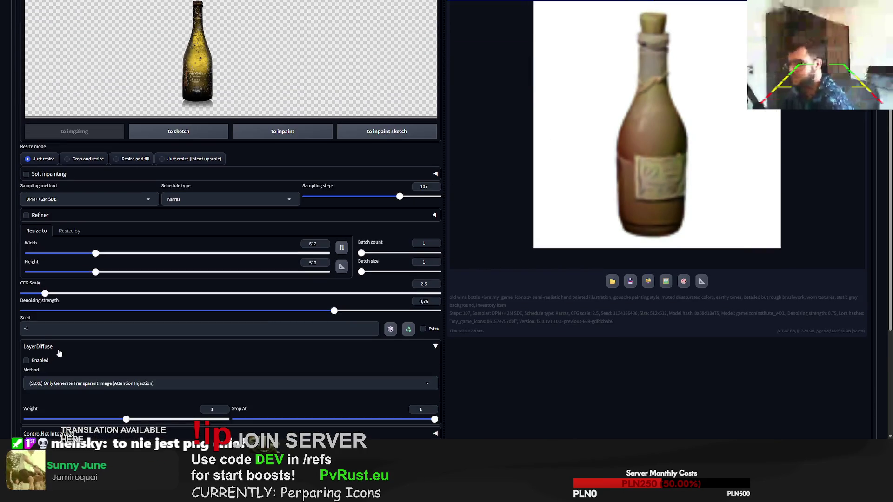
left_click(59, 349)
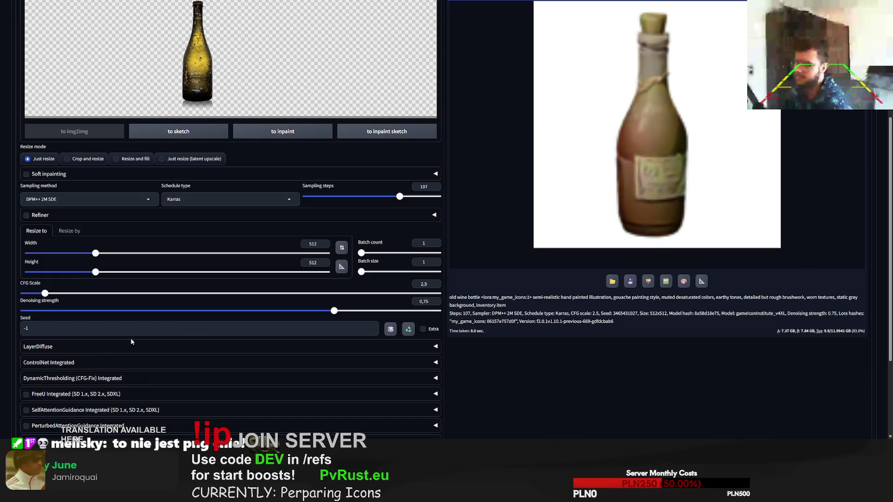
Reset the reference photo view and zoom in on the bottle's label.
scroll(131, 342, "up", 4)
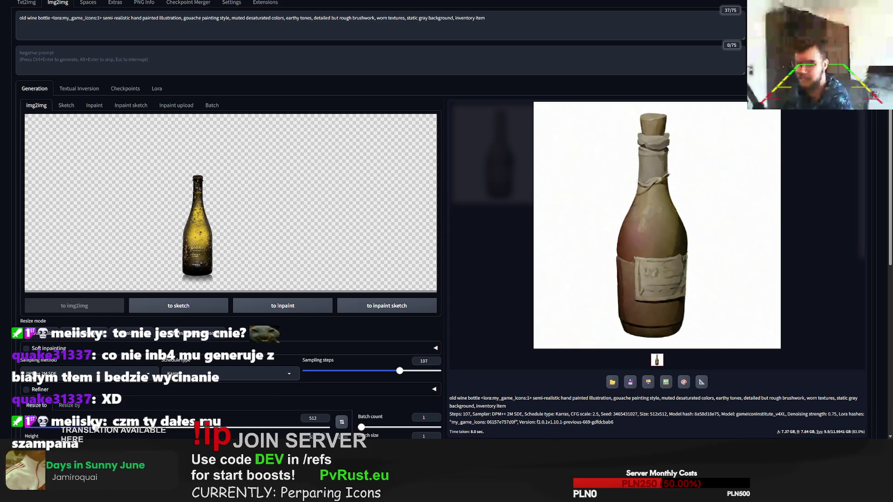
mouse_move(300, 226)
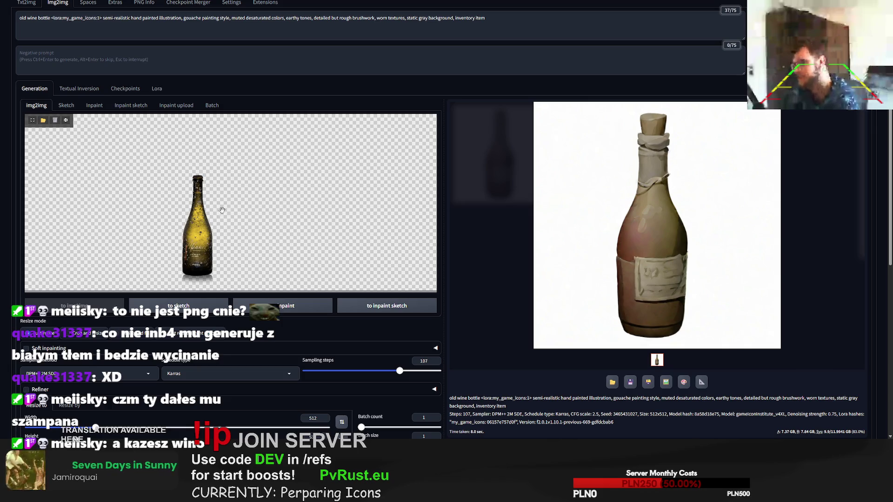
scroll(184, 257, "up", 5)
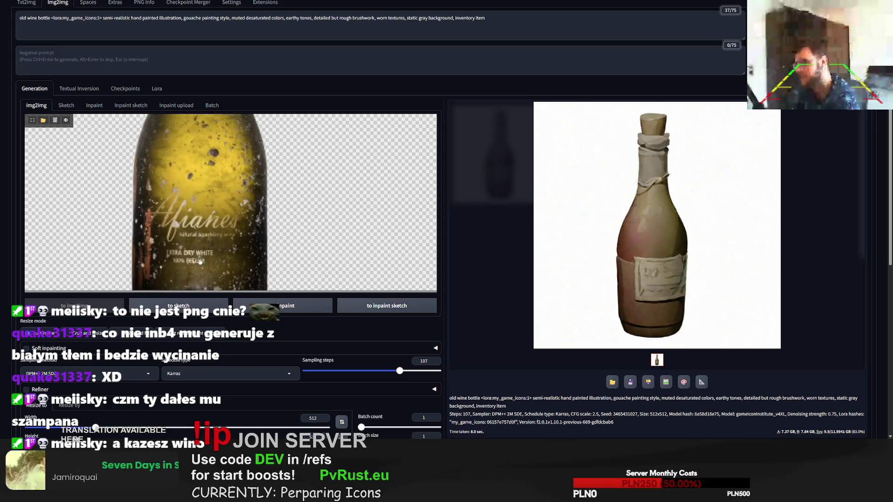
scroll(185, 259, "up", 2)
key("r")
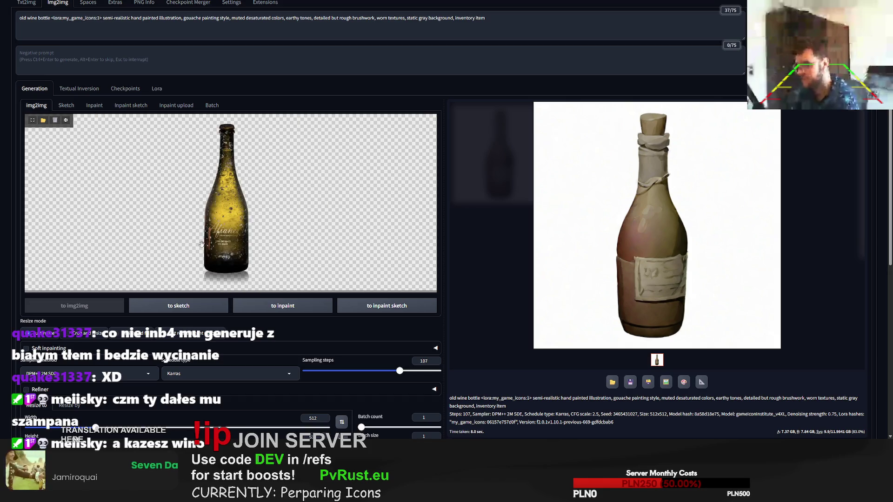
scroll(213, 238, "up", 7)
scroll(212, 238, "up", 3)
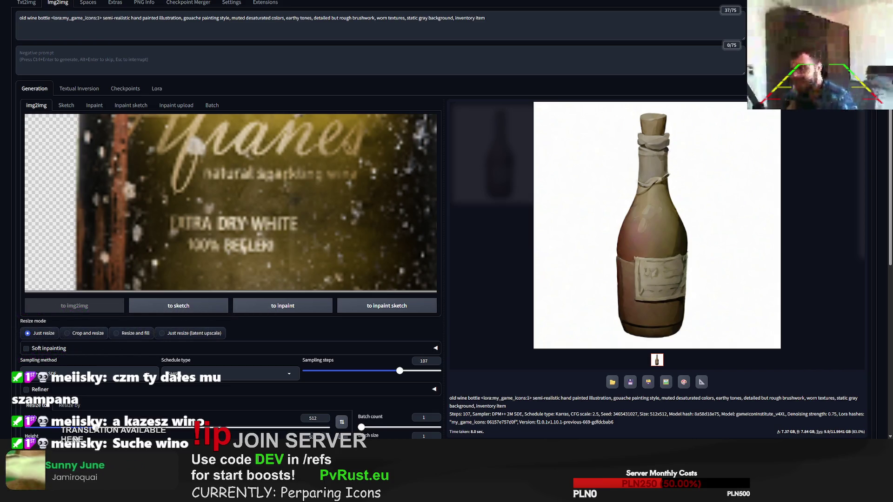
Load the oyster photo, replace 'old wine bottle' with 'oyster', and generate an icon.
left_click_drag(0, 213, 307, 213)
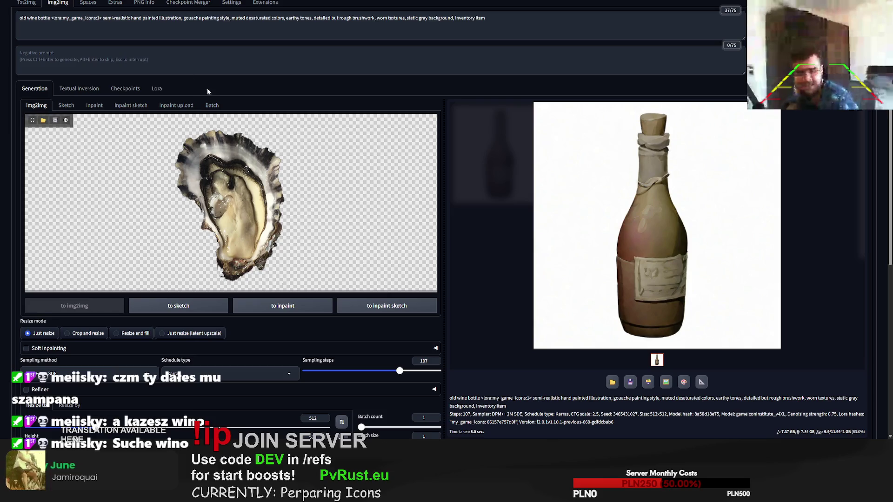
mouse_move(50, 17)
left_mouse_down()
mouse_move(2, 26)
mouse_move(7, 20)
left_mouse_up()
type("oyste")
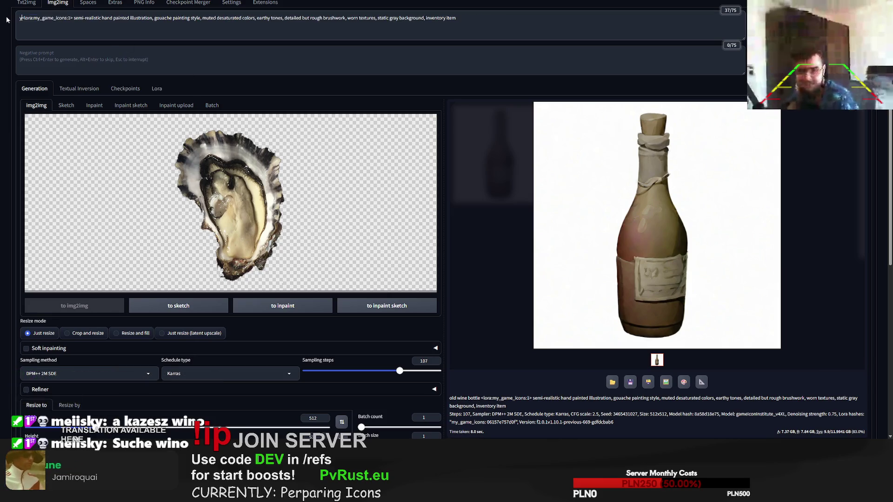
type("r")
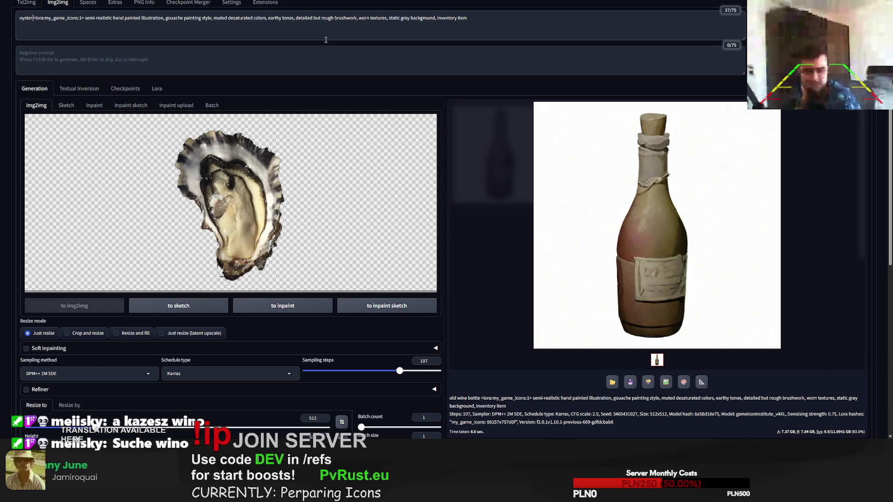
key("ctrl+Return")
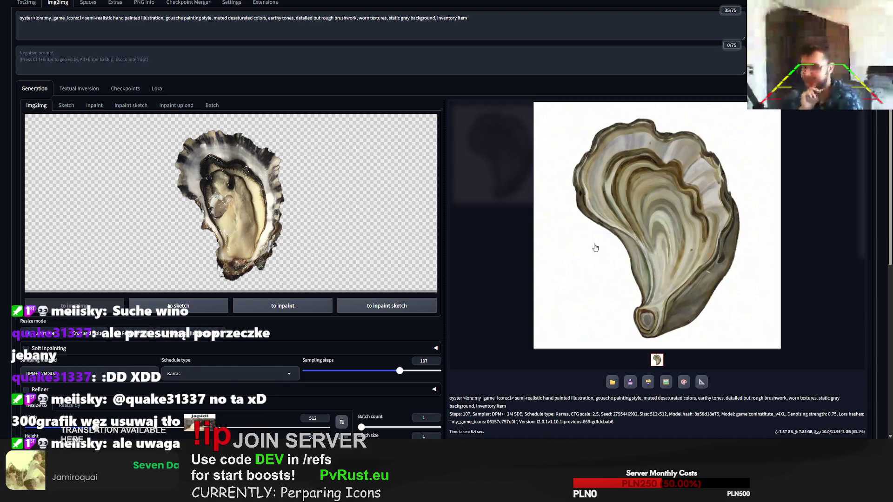
Generate two more oyster variants, then paste the crab photo as the input image.
scroll(759, 160, "up", 1)
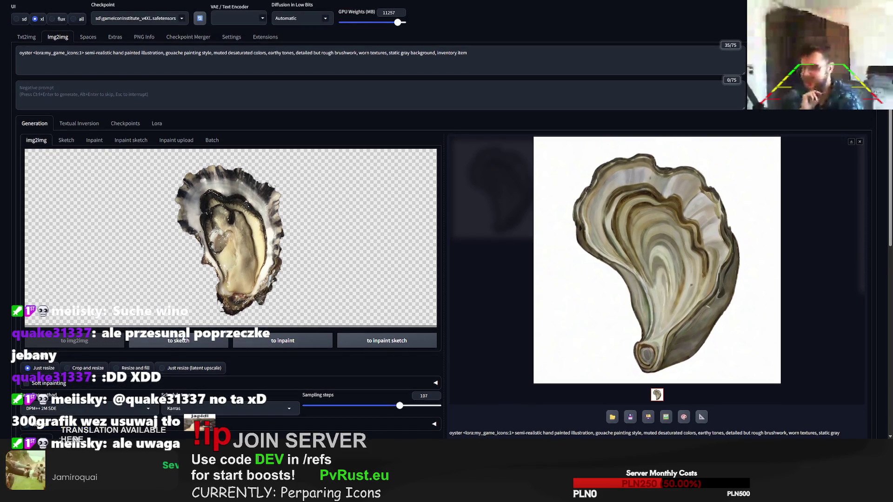
left_click(772, 61)
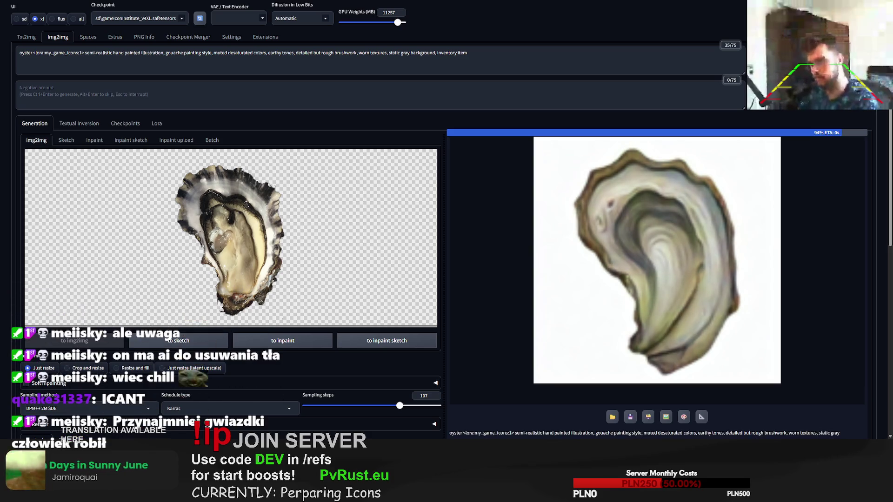
key("ctrl+Return")
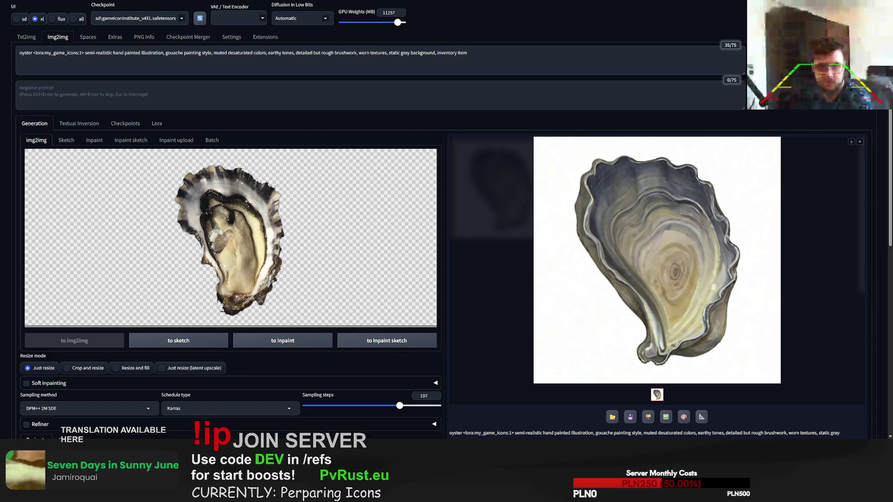
key("ctrl+v")
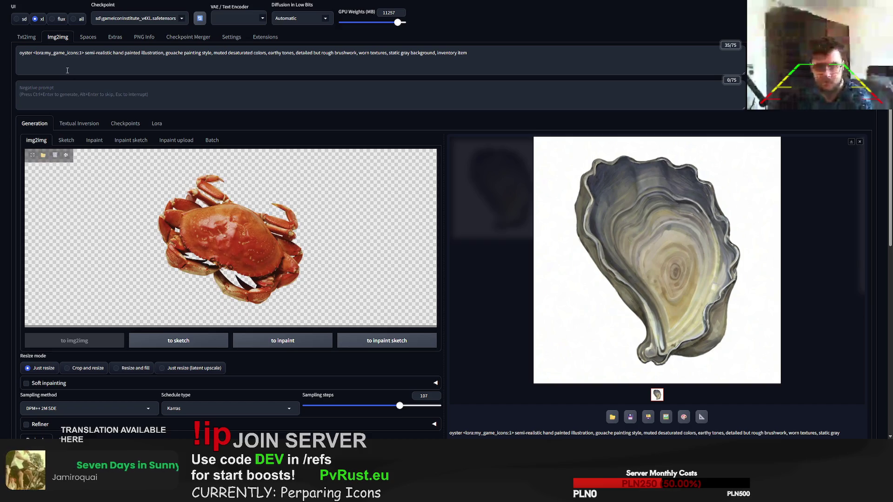
Change the prompt subject from 'oyster' to 'red crab' and generate the crab icon.
double_click(31, 53)
type("red crab")
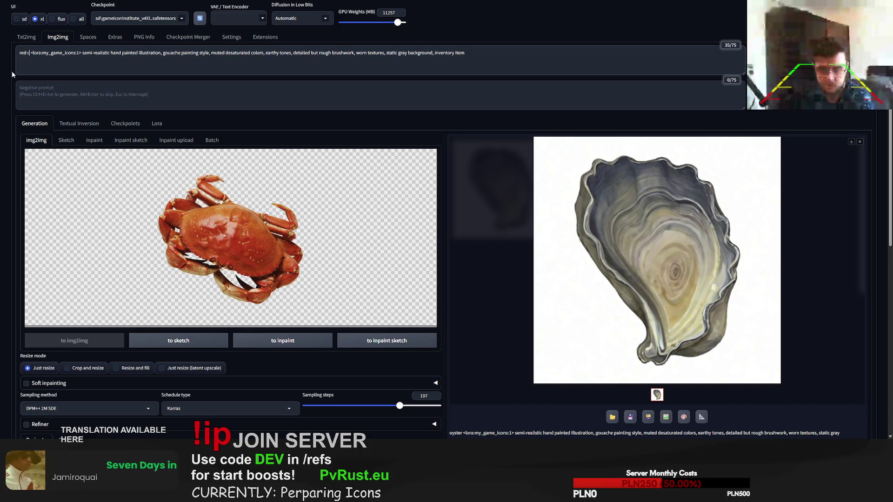
key("ctrl+Return")
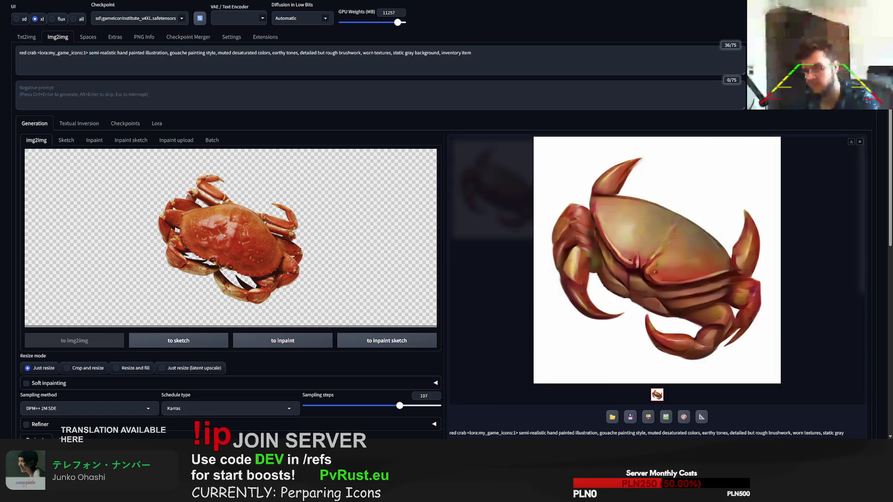
Click into the negative prompt box, then paste the green leaf sprig photo as input.
left_click(635, 97)
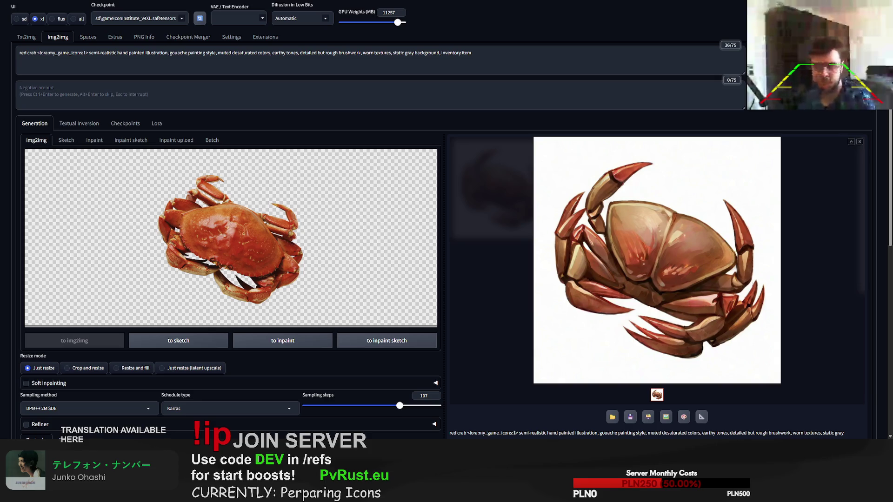
key("ctrl+v")
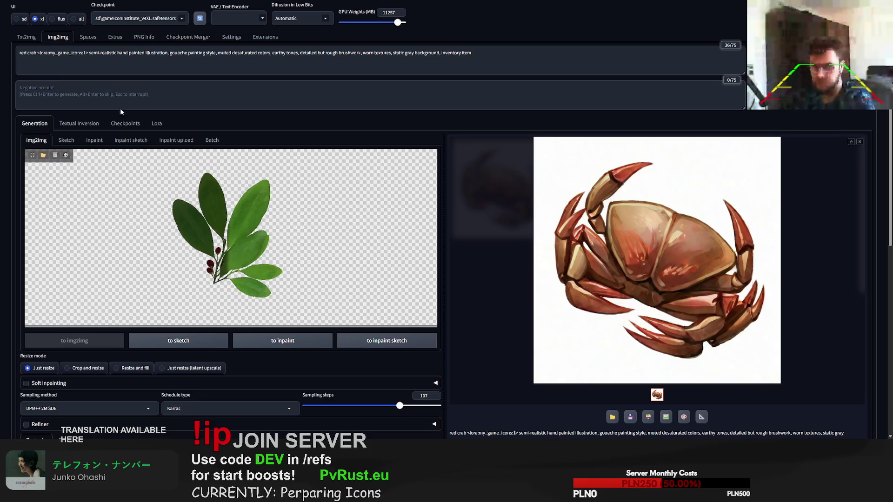
Replace 'red crab' with 'coca leaves' and generate, then drop in the cannabis bud photo.
left_click_drag(37, 54, 20, 54)
type("coca leav")
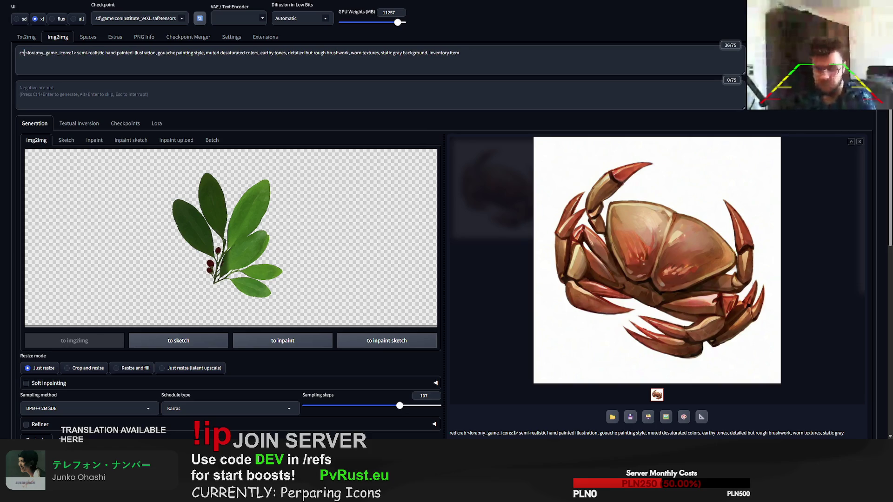
type("es")
key("ctrl+Return")
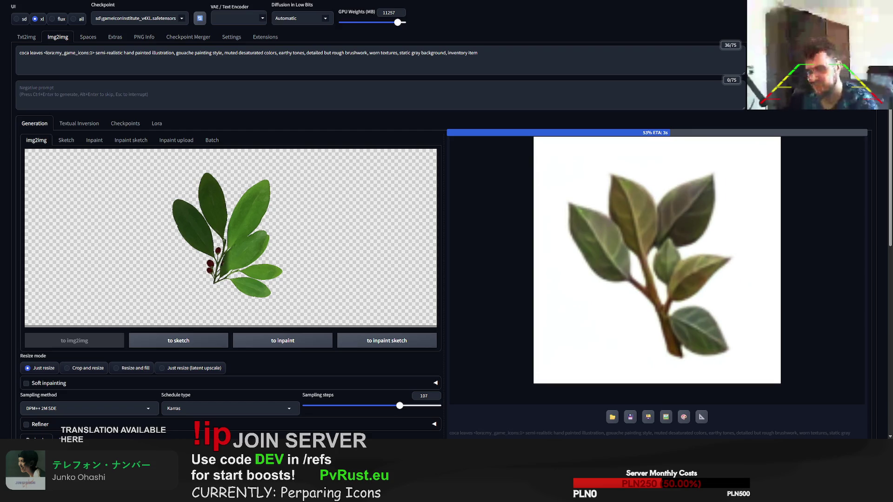
left_click_drag(2, 233, 140, 232)
Change the prompt subject to 'weed hemp bud' and generate, then paste the tobacco pile photo.
left_click_drag(43, 52, 12, 51)
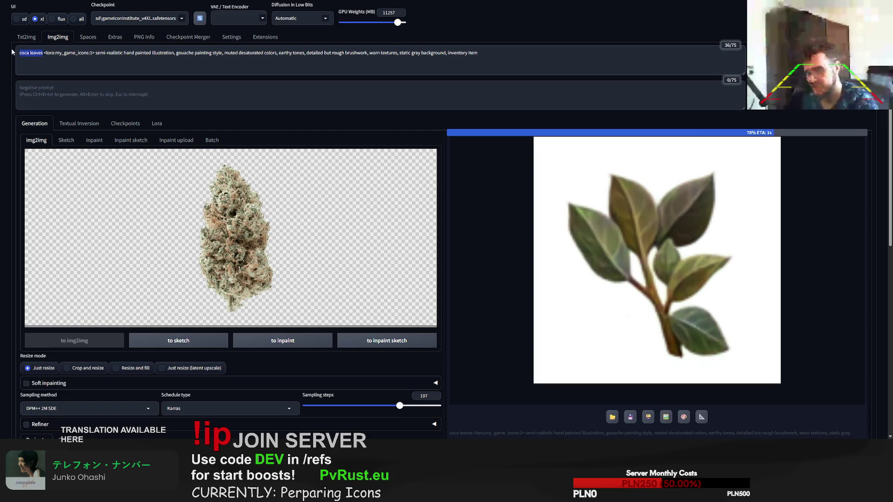
type("wee")
type("emp bud")
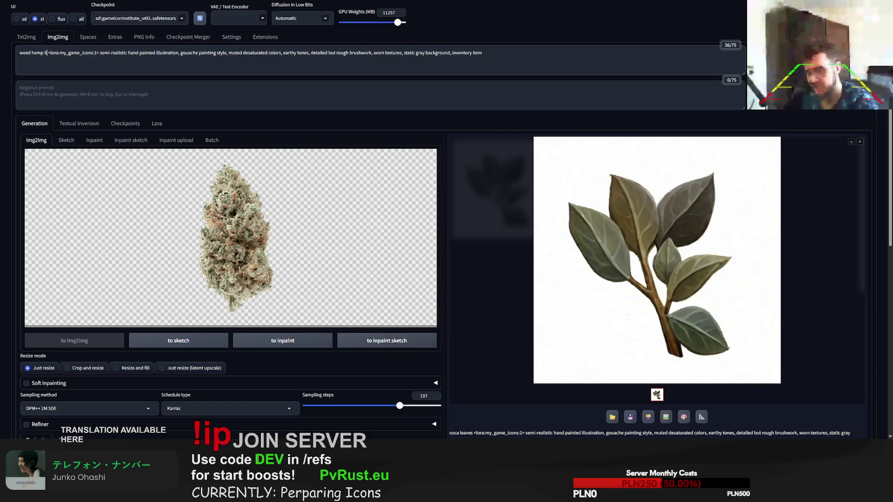
key("ctrl+Return")
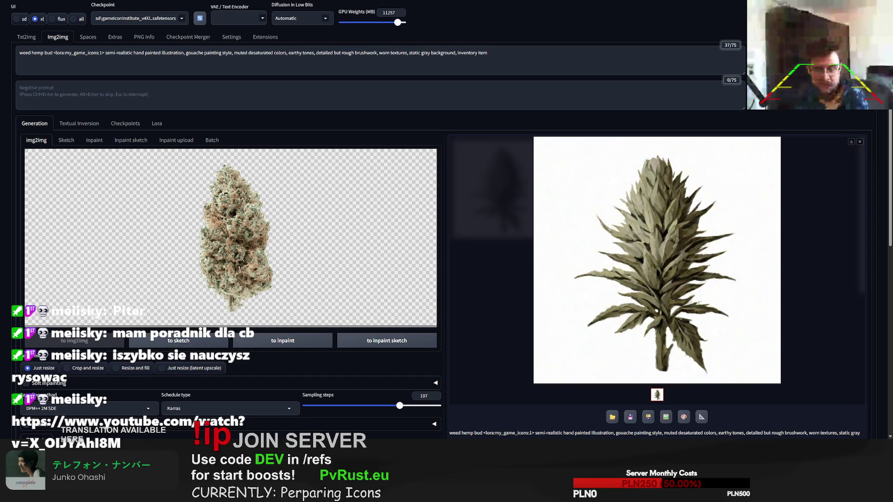
key("ctrl+v")
left_click_drag(52, 53, 1, 52)
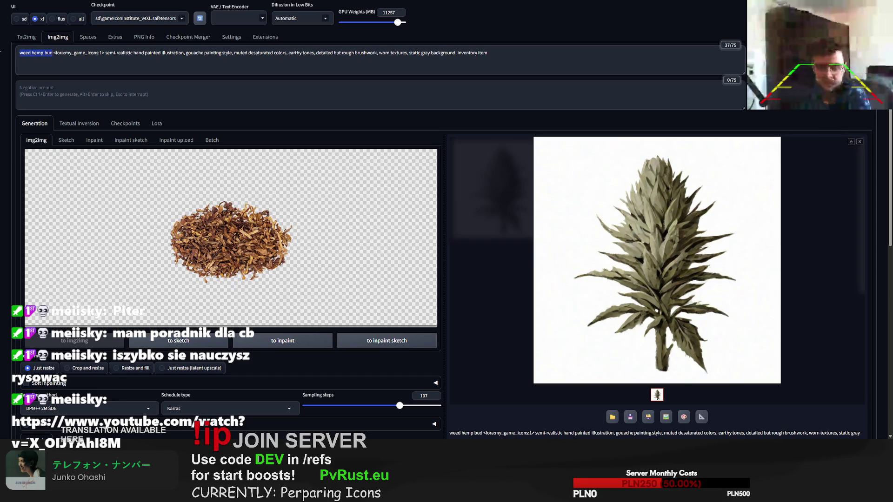
Make the prompt start with 'pile of tobacco', generate, and switch to the YouTube window.
type("t")
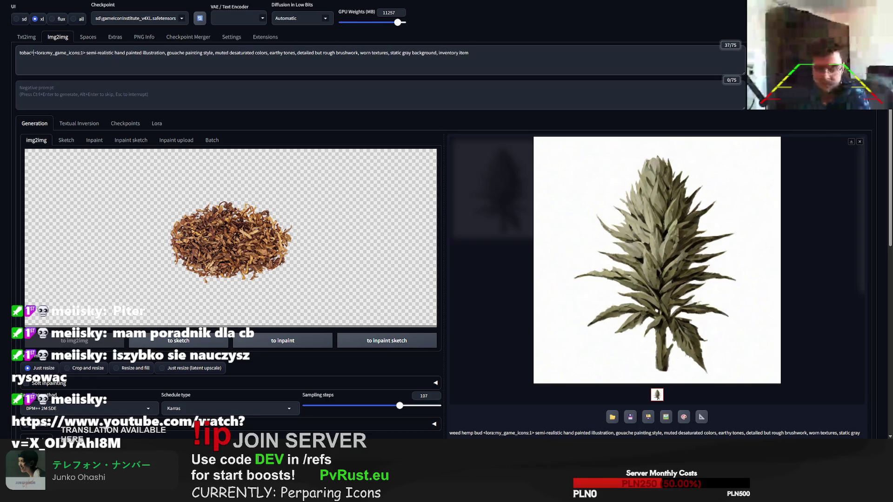
key("BackSpace")
type("pile of tob")
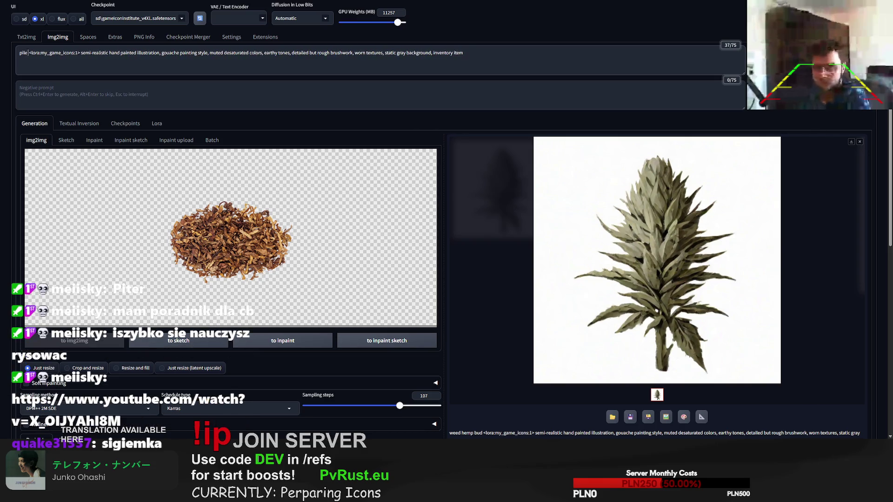
type("acco")
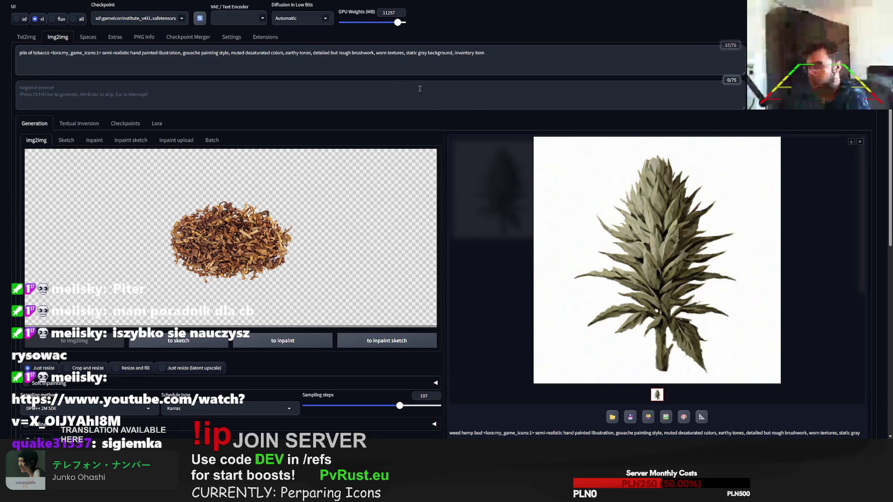
key("ctrl+Return")
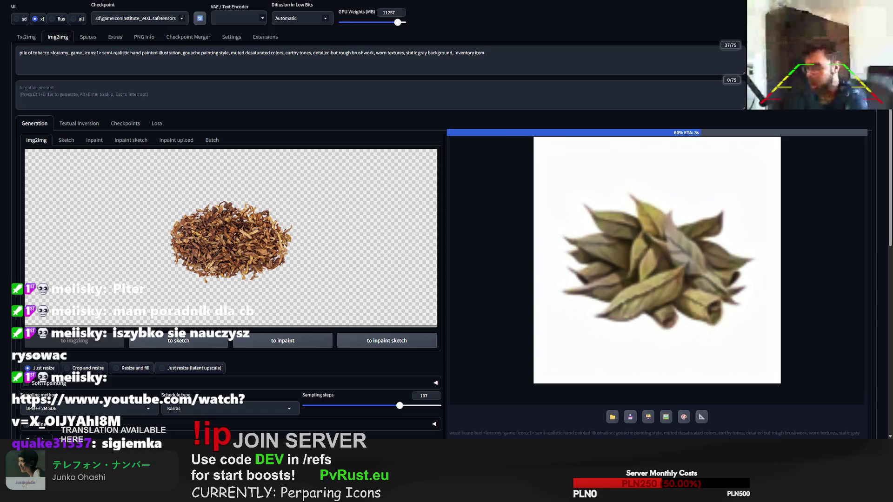
key("ctrl+Tab")
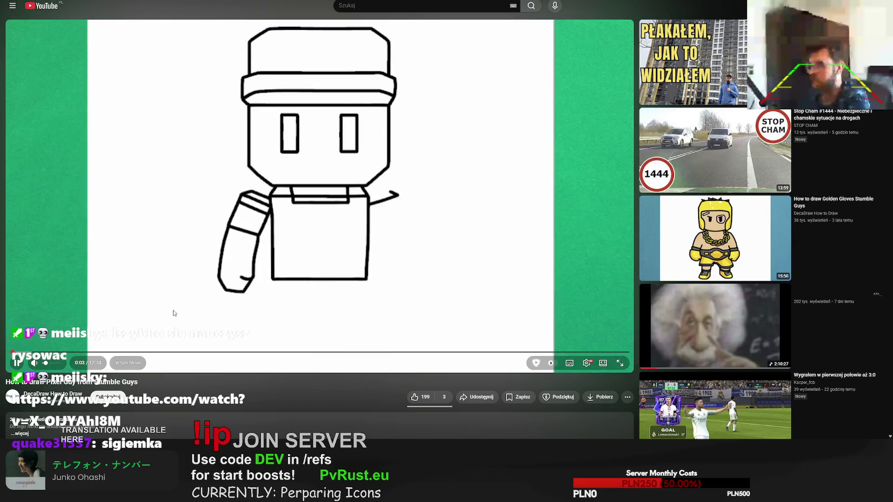
Pause, resume and skip the drawing tutorial to 0:45, 7:33 and 9:55, then open the Einstein video.
left_click(216, 217)
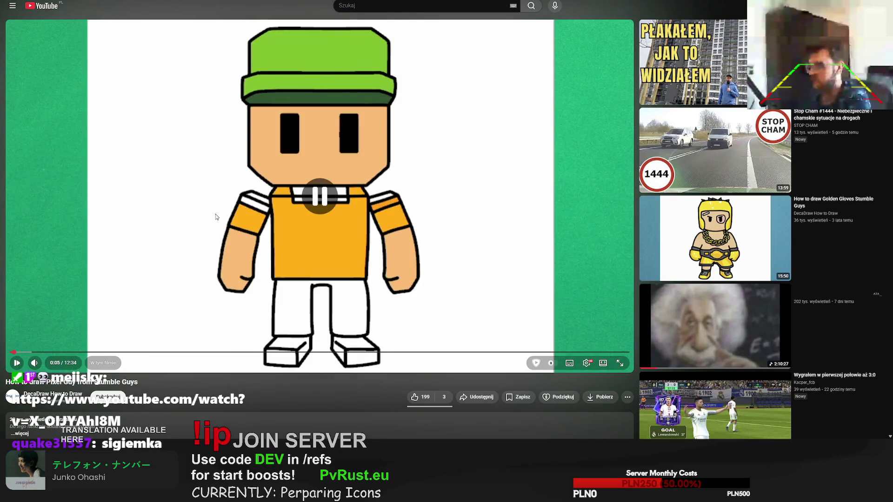
left_click(209, 191)
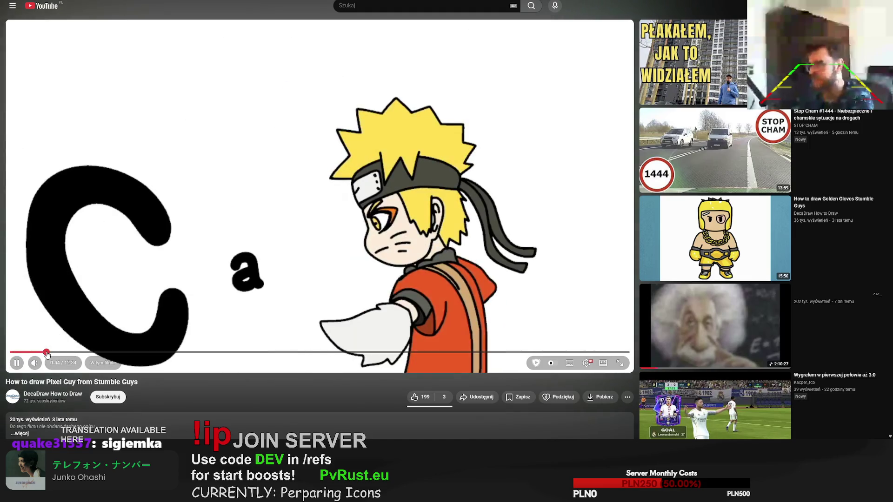
left_click(46, 352)
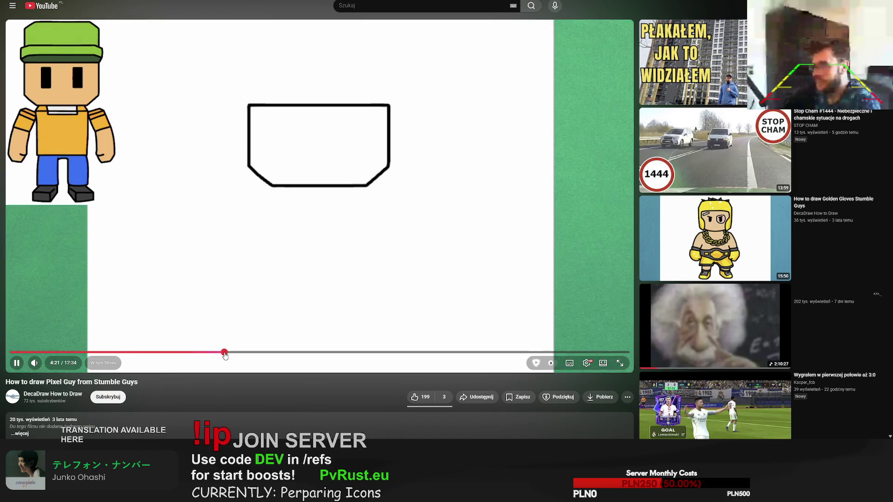
left_click(355, 352)
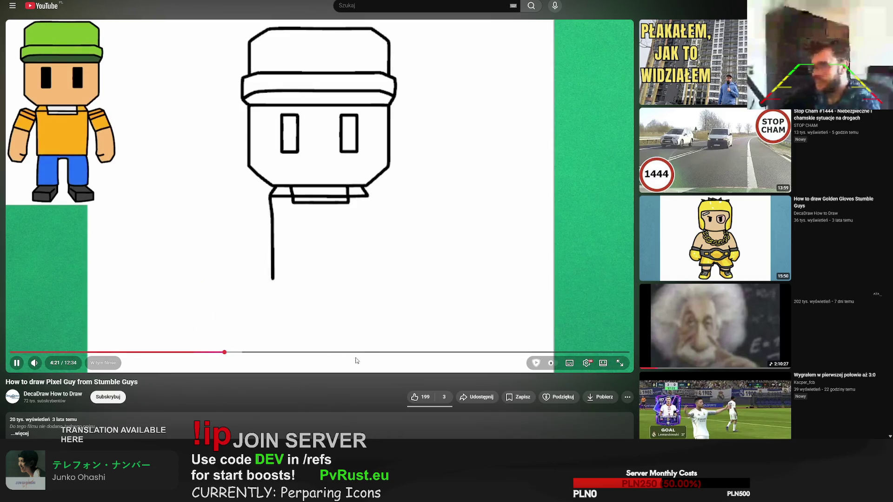
left_click(382, 353)
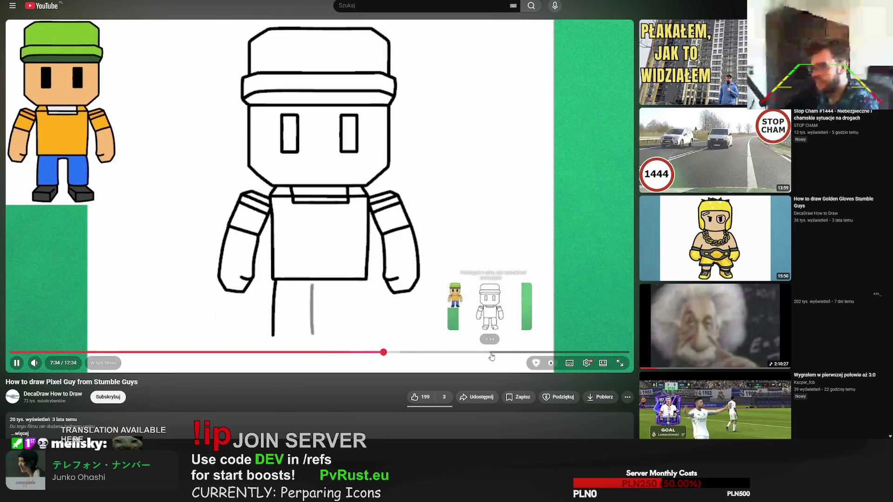
left_click(499, 353)
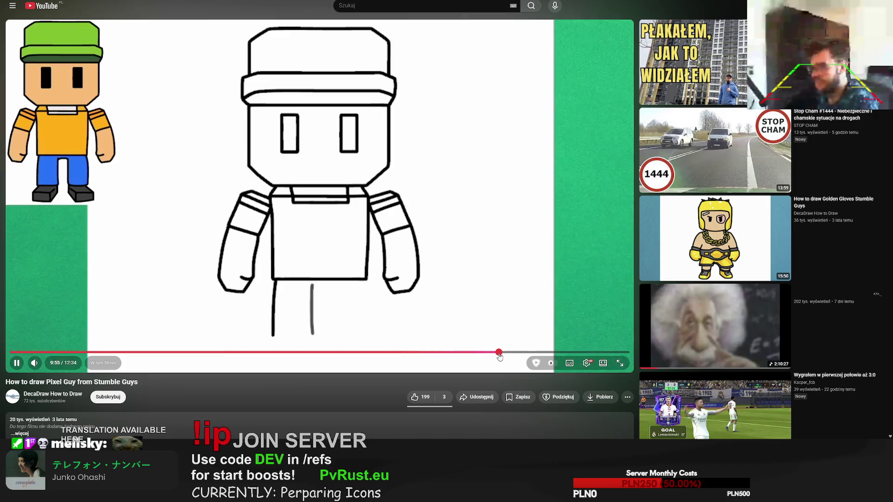
left_click(718, 325)
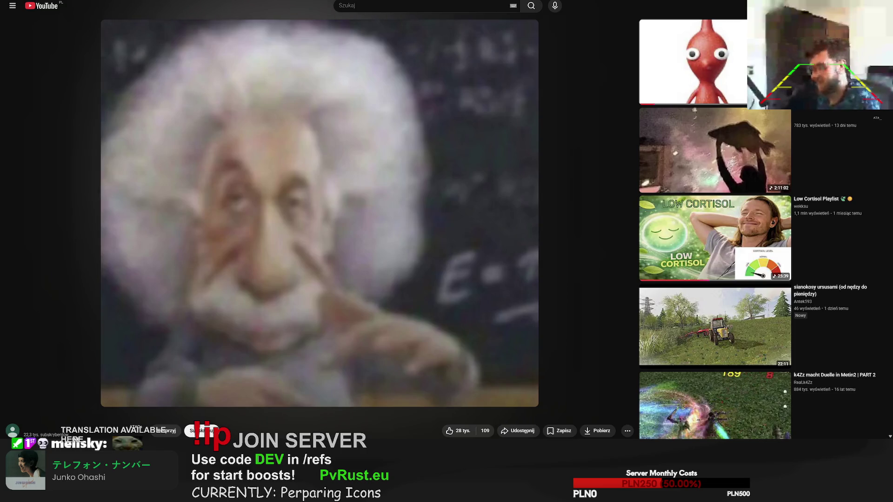
Skim the Einstein video, then open the tractor video, skip to 13:10, pause and like it.
left_click(252, 388)
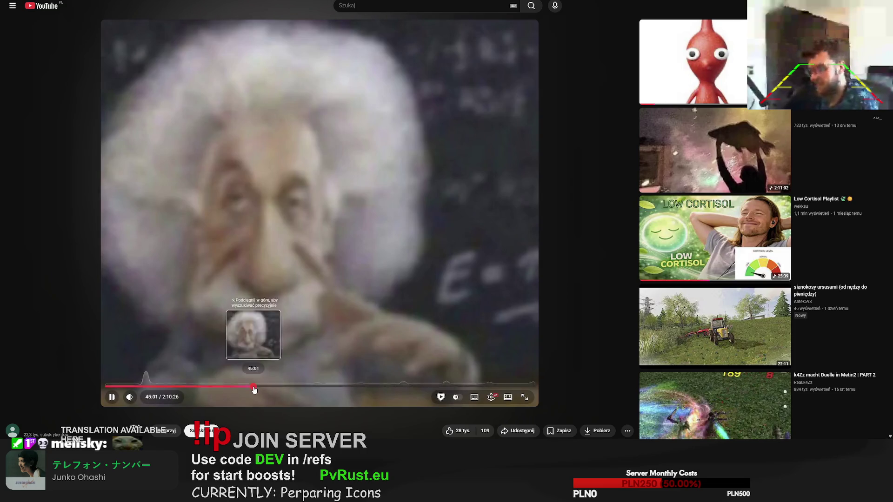
left_click(461, 389)
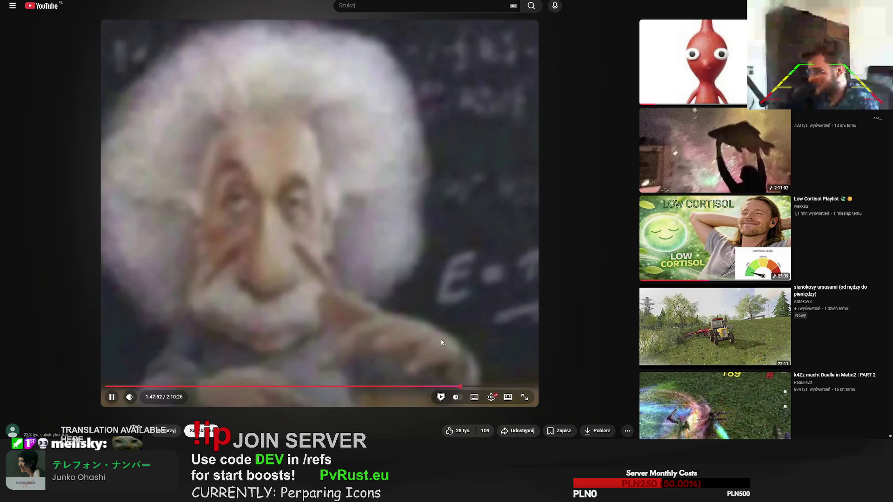
left_click(715, 325)
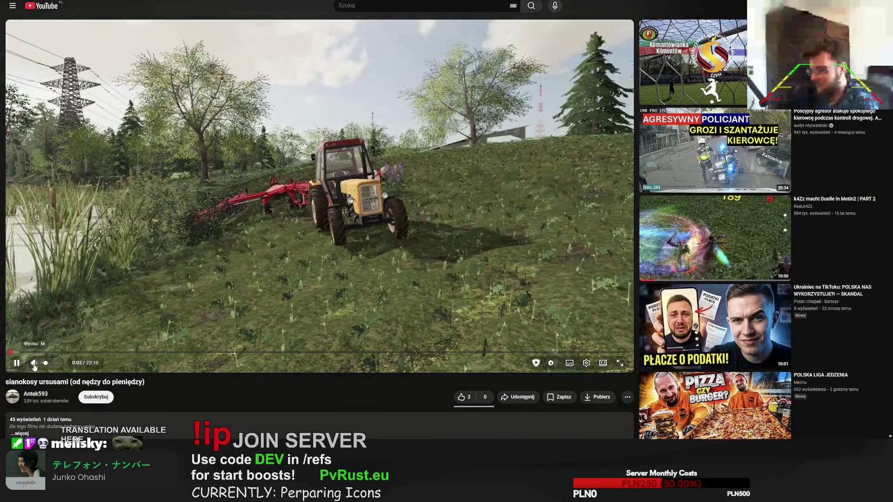
left_click(71, 353)
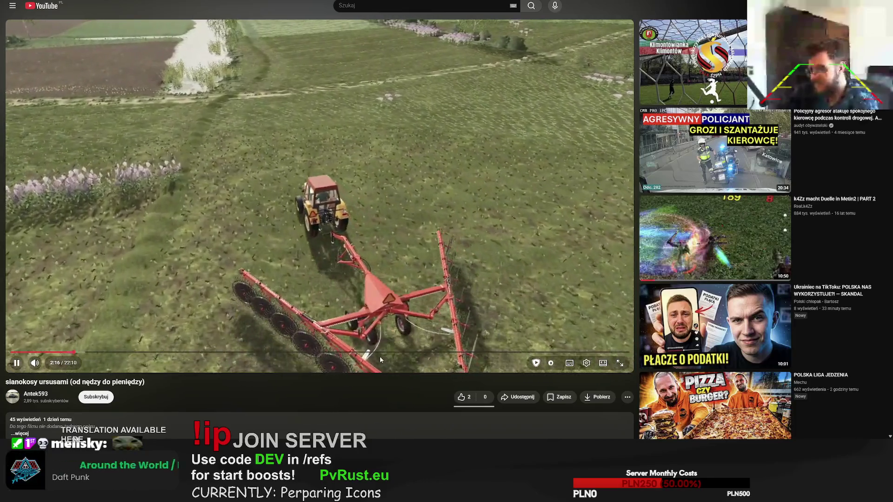
left_click(379, 352)
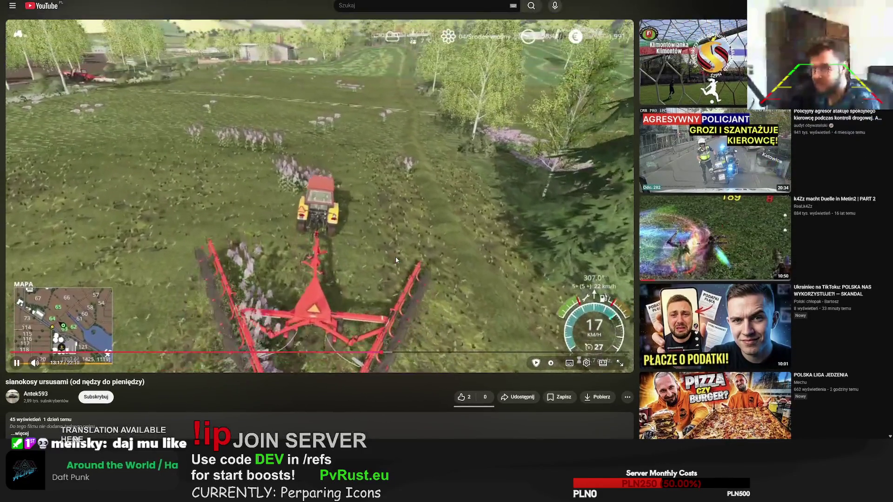
left_click(338, 188)
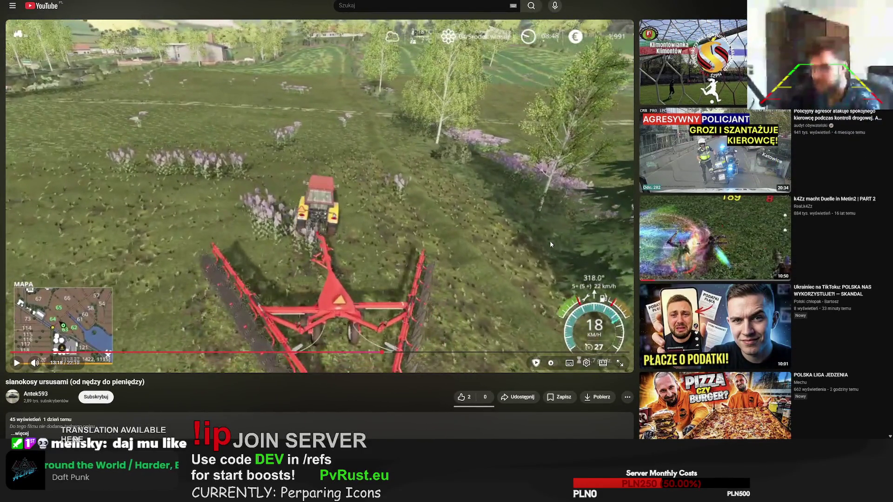
left_click(465, 397)
Open the k4Zz Metin2 duel video and scroll down its page.
left_click(715, 237)
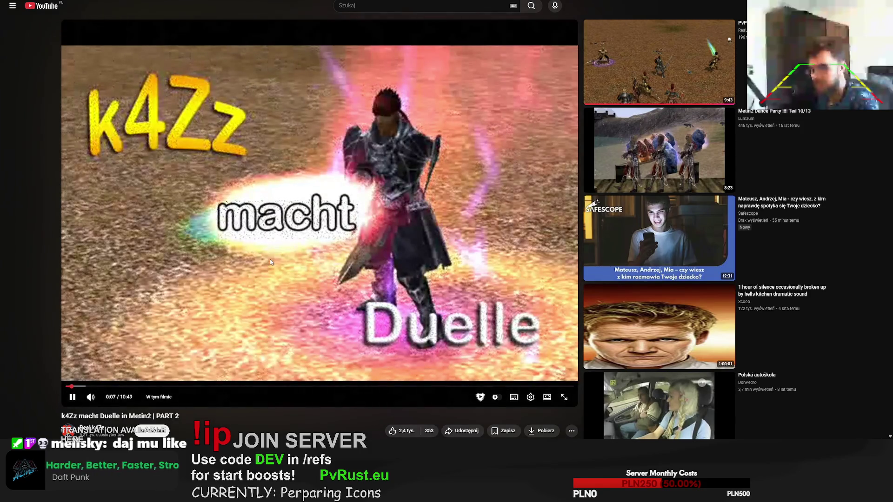
scroll(601, 335, "down", 1)
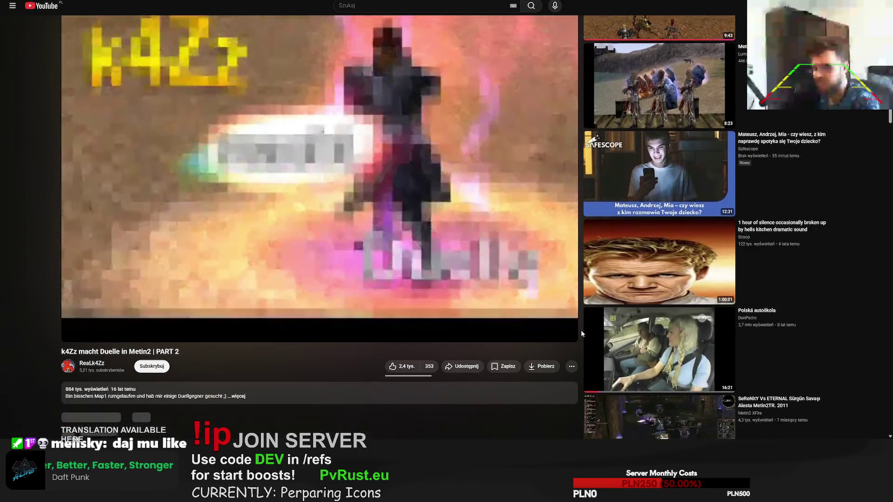
scroll(601, 334, "down", 1)
scroll(609, 321, "up", 2)
scroll(613, 314, "down", 3)
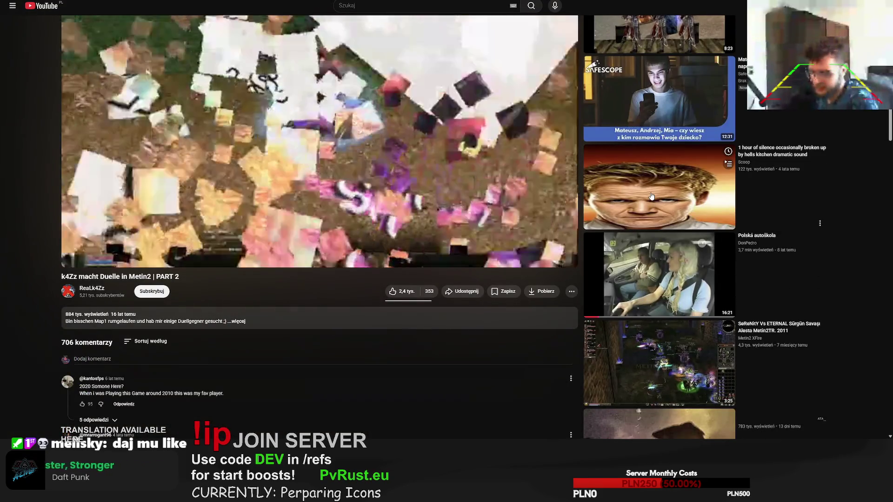
scroll(660, 200, "down", 2)
Open the fish video and scroll through its comments.
left_click(650, 338)
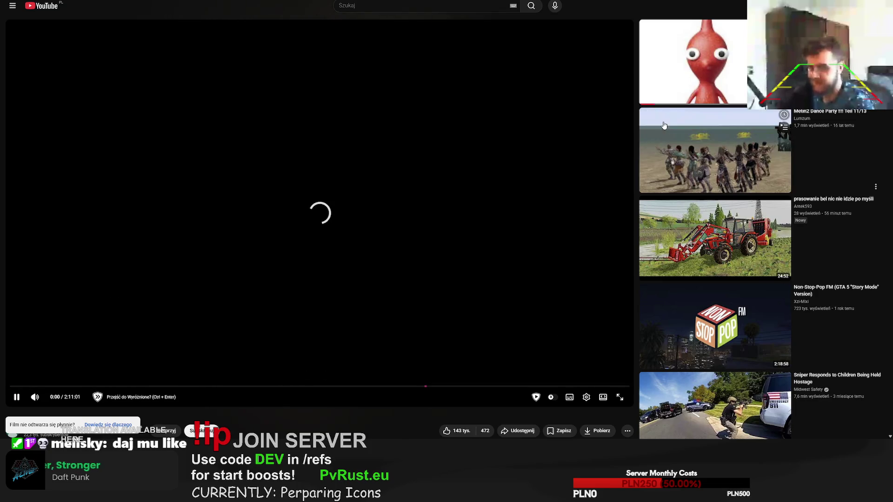
mouse_move(719, 169)
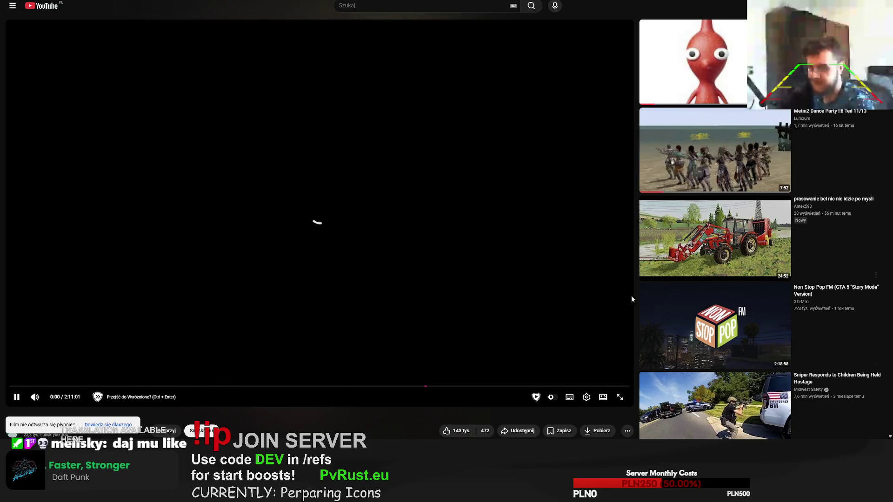
scroll(401, 366, "down", 1)
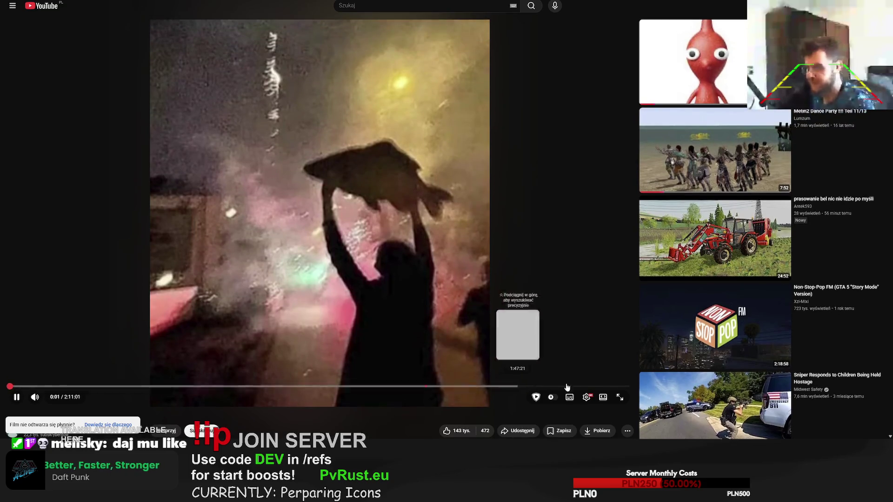
scroll(693, 361, "down", 3)
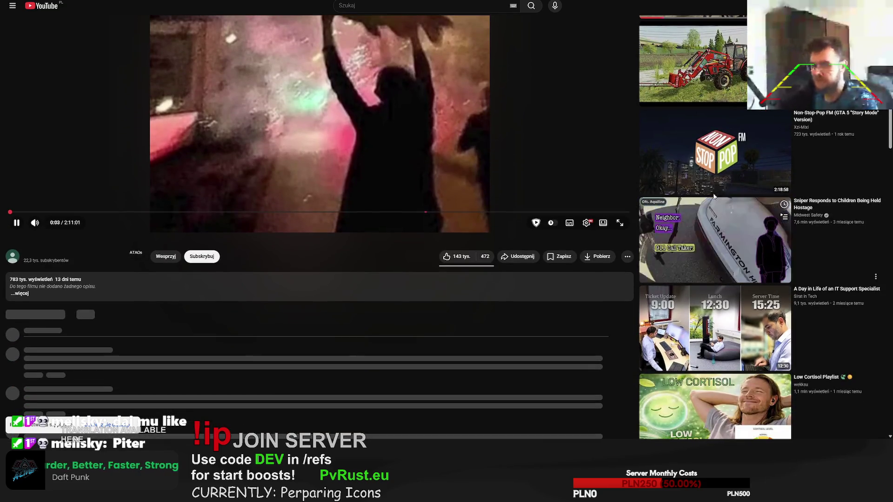
scroll(702, 288, "down", 4)
scroll(700, 279, "down", 5)
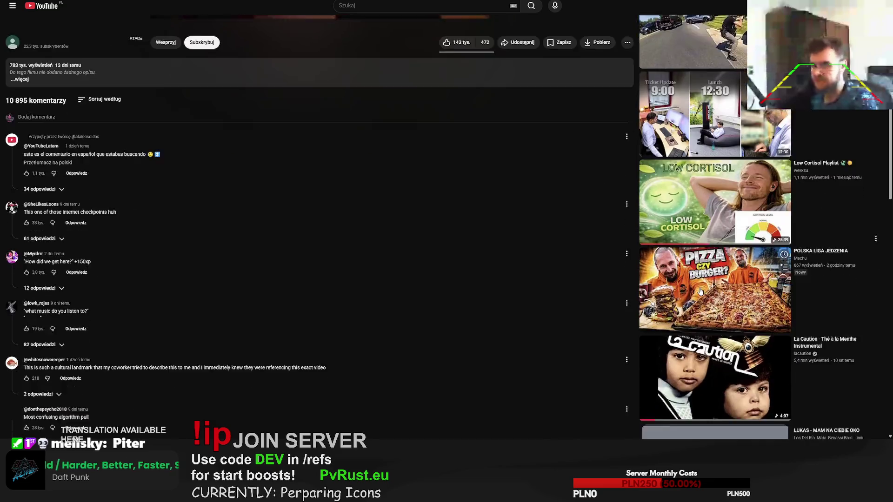
scroll(693, 256, "down", 4)
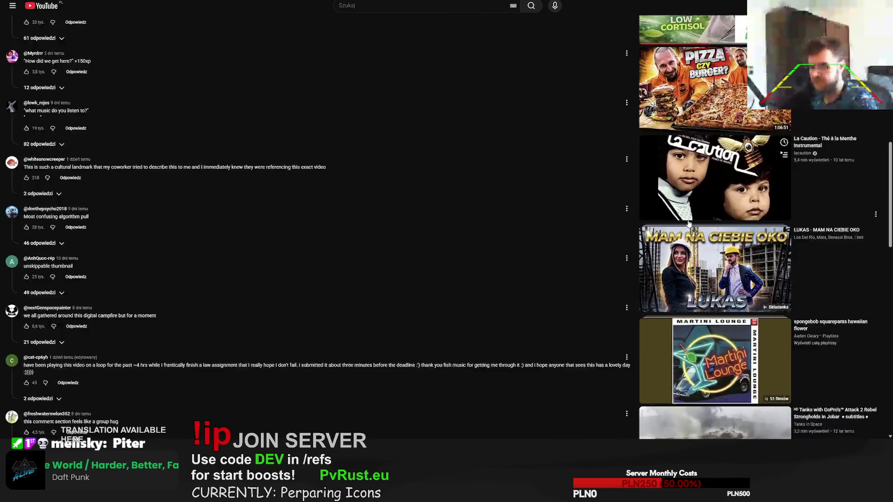
scroll(709, 293, "down", 8)
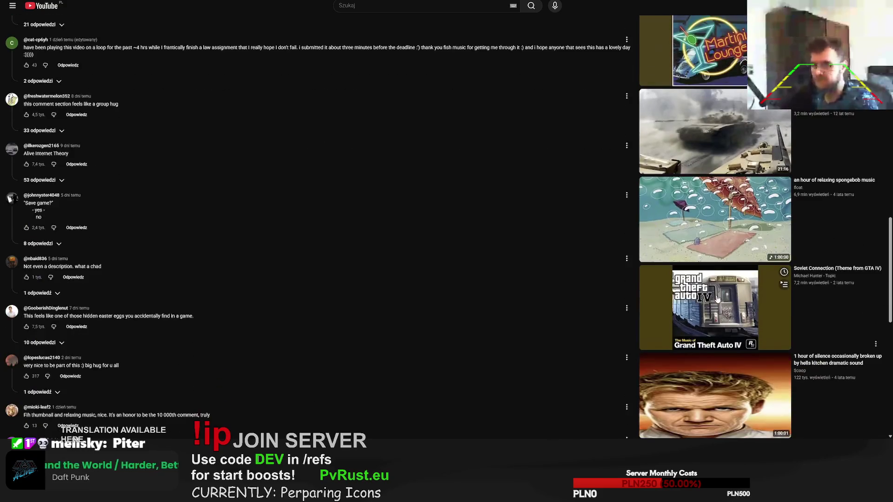
scroll(717, 314, "down", 3)
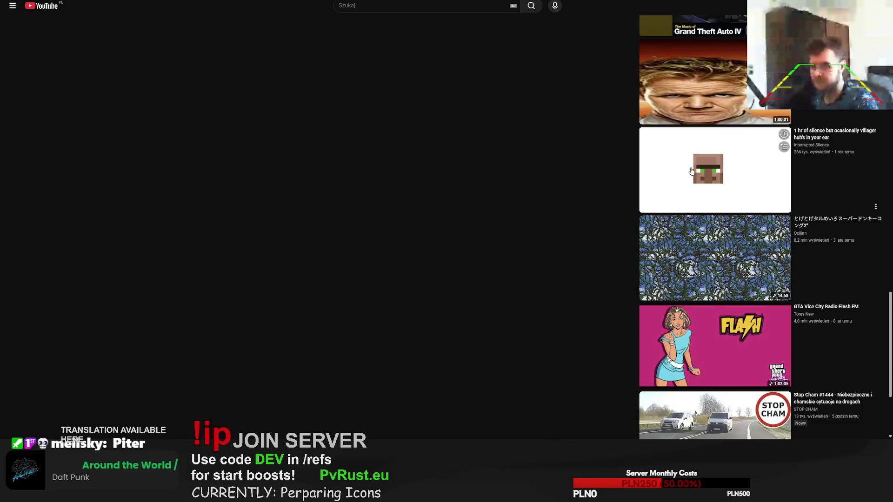
Play the villager silence video from near its start, then return to Forge.
left_click(700, 167)
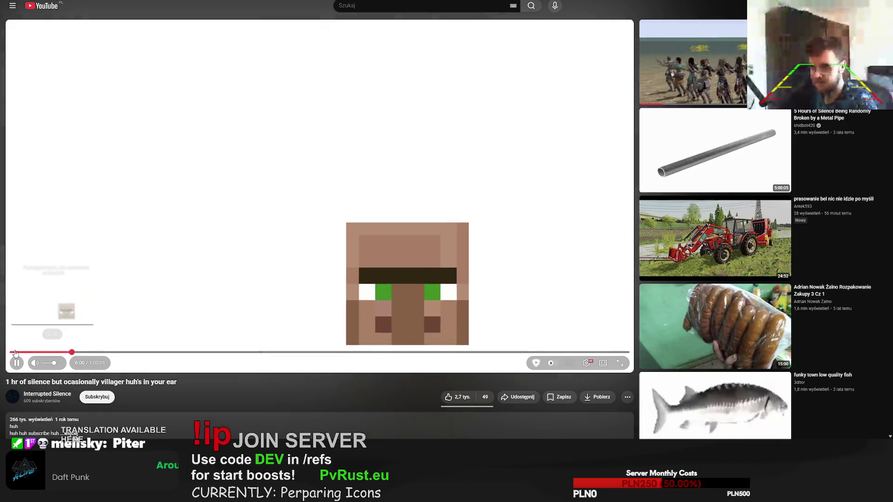
left_click(16, 353)
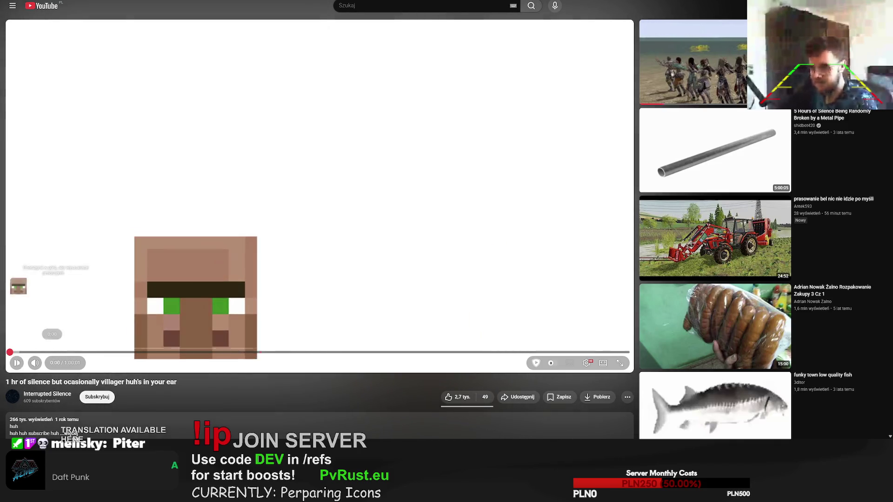
key("alt+Tab")
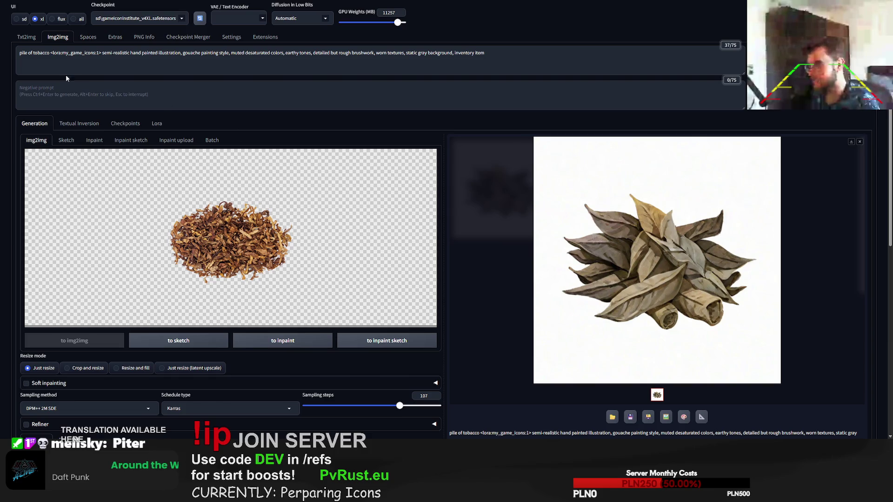
Expand the prompt into a detailed ribbon-cut shredded tobacco description with fine veins and curls, and generate.
left_click(23, 56)
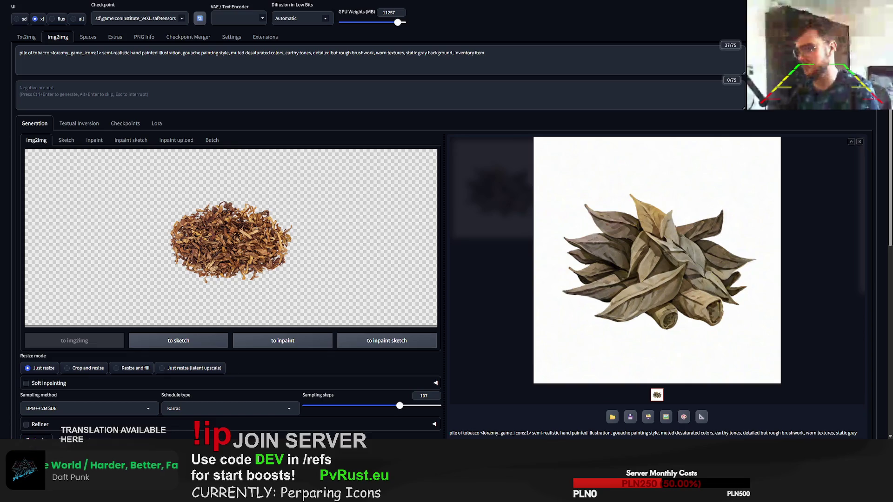
key("ctrl+Return")
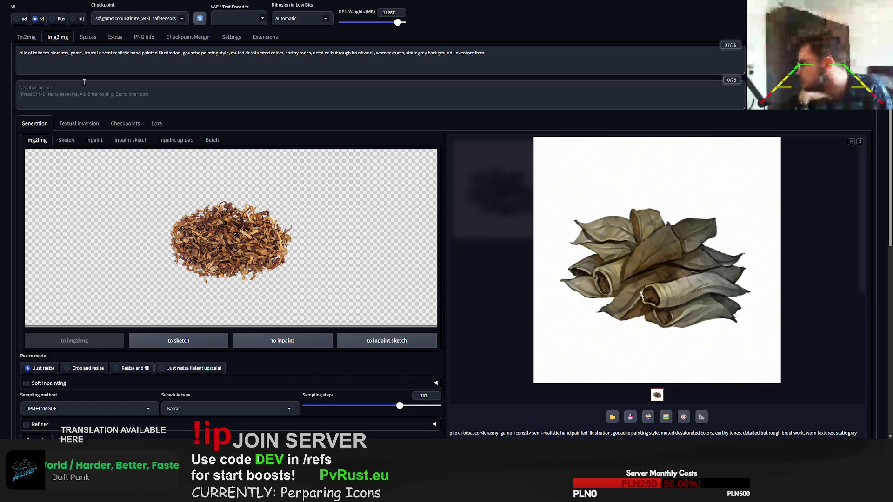
left_click_drag(48, 53, 19, 53)
type("central pile of finely shredded loose-leaf tobacco")
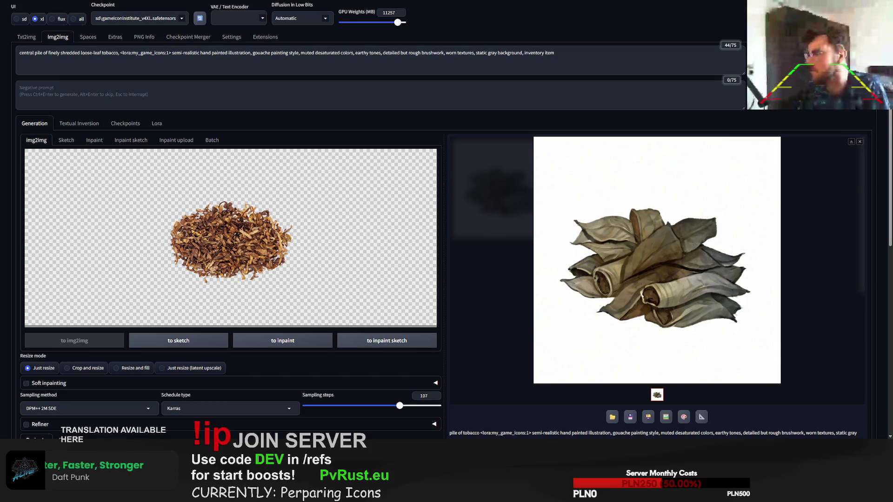
left_click(120, 54)
key("ctrl+v")
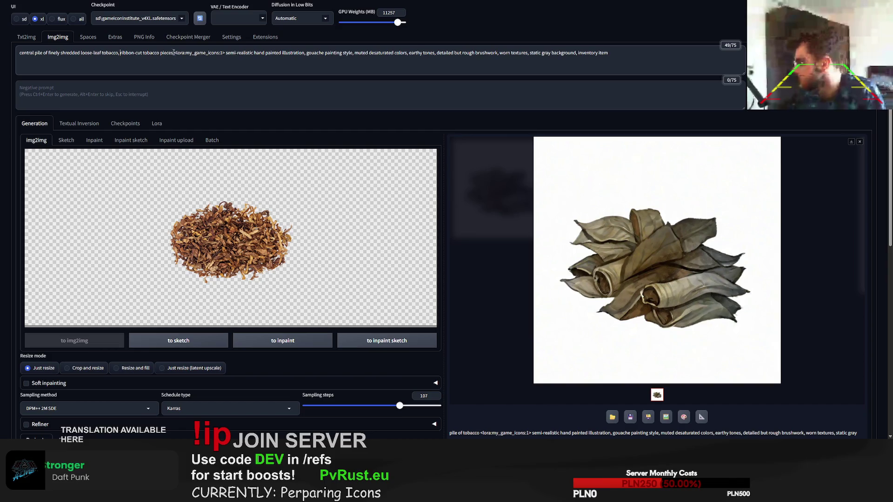
type(",")
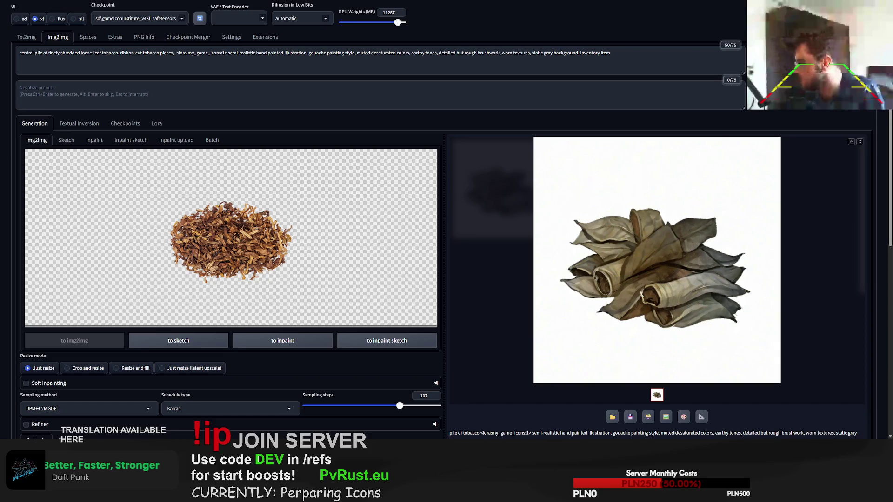
type("highlighting the fine veins, curls, and variations in leaf material")
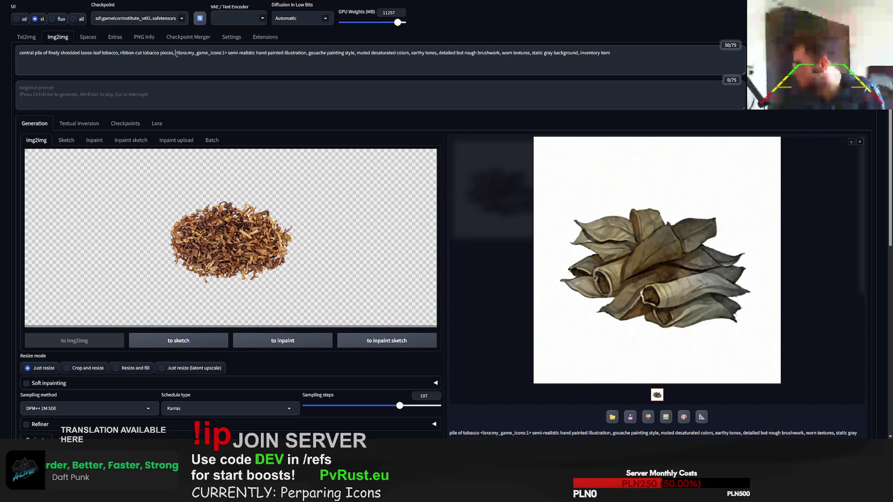
key("ctrl+Return")
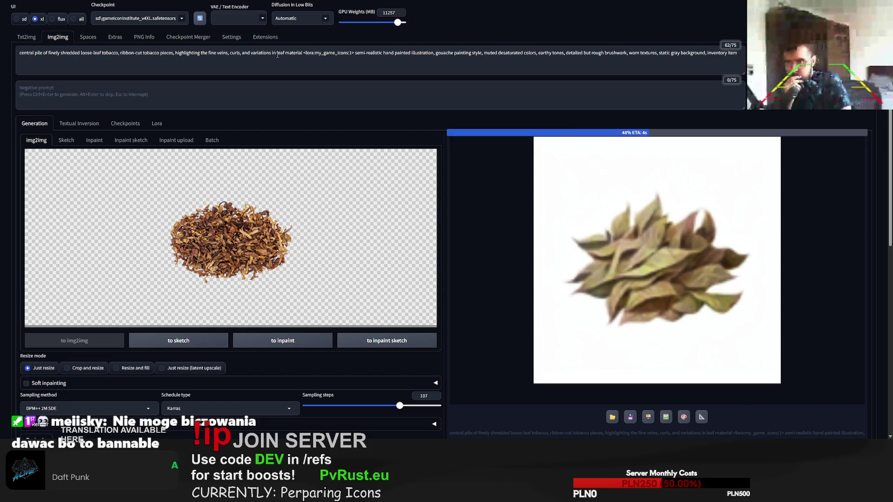
Trim 'leaf' and the variations phrase, change to 'loose tobacco', regenerating after each edit.
double_click(281, 54)
key("BackSpace")
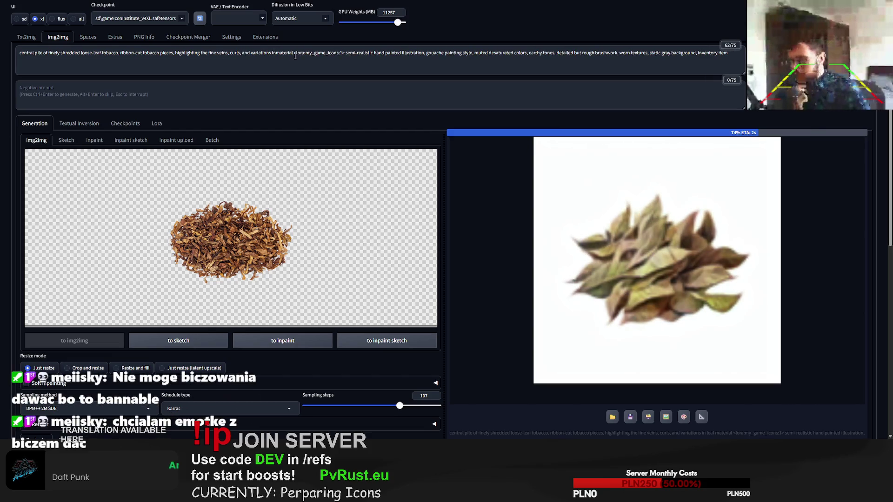
left_click_drag(295, 53, 241, 54)
key("BackSpace")
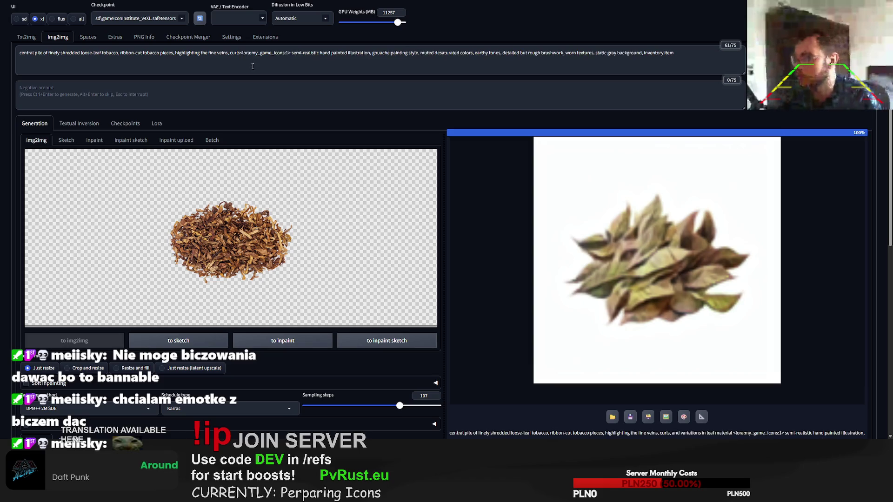
key("ctrl+Return")
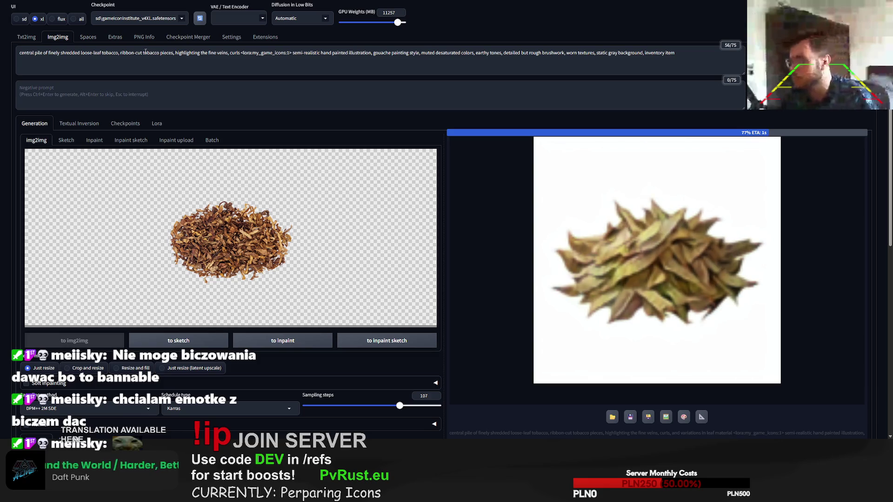
double_click(95, 53)
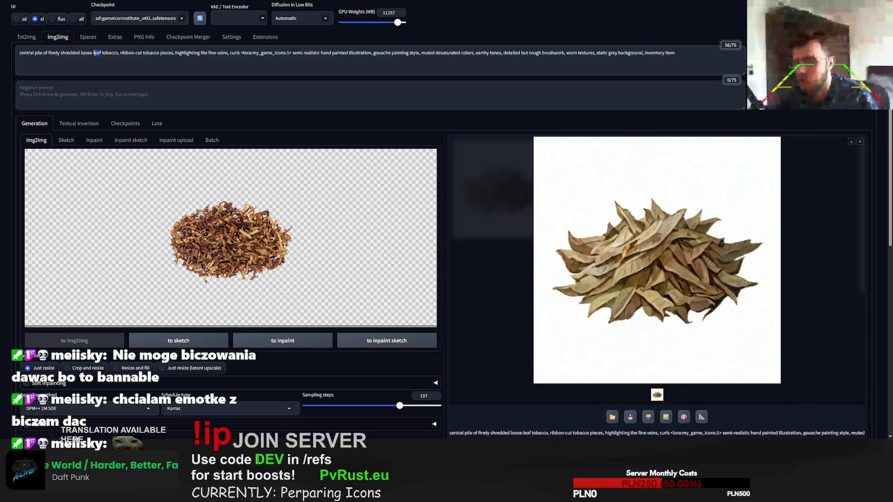
key("BackSpace")
key("BackSpace")
key("ctrl+Return")
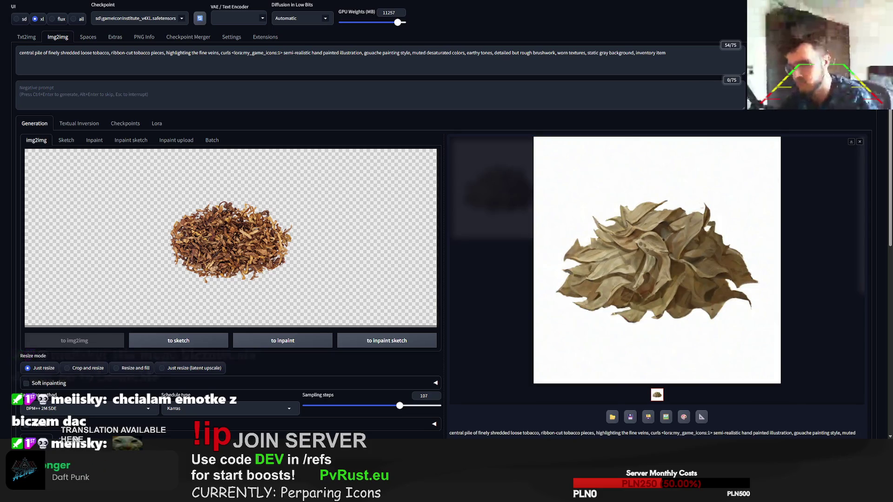
Generate two more tobacco variations, then paste the vodka bottle photo as input.
key("ctrl+Return")
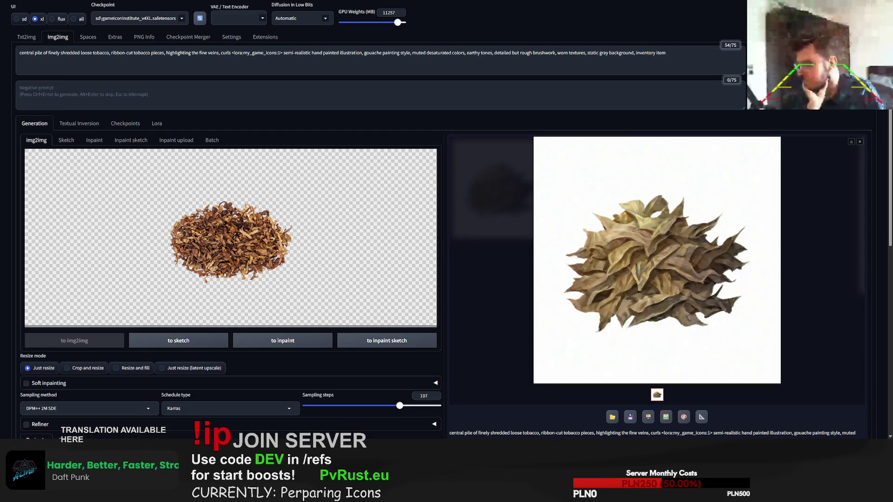
key("ctrl+Return")
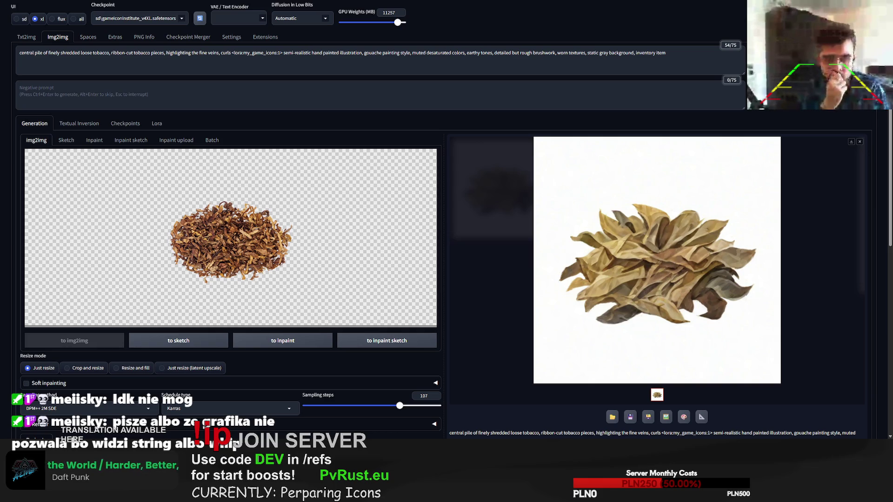
key("ctrl+v")
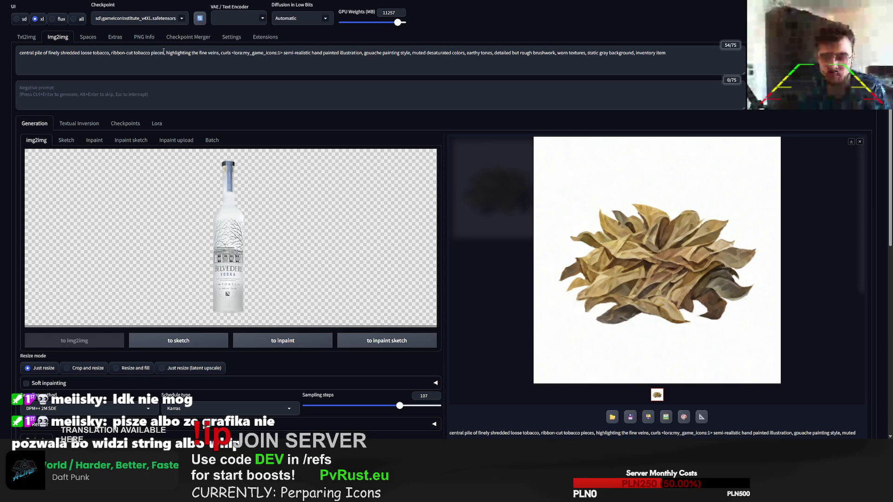
Start the prompt with 'vodka bottle', generate the icon, then paste the Heineken bottle photo as reference.
left_click_drag(164, 51, 19, 53)
left_click_drag(231, 53, 19, 52)
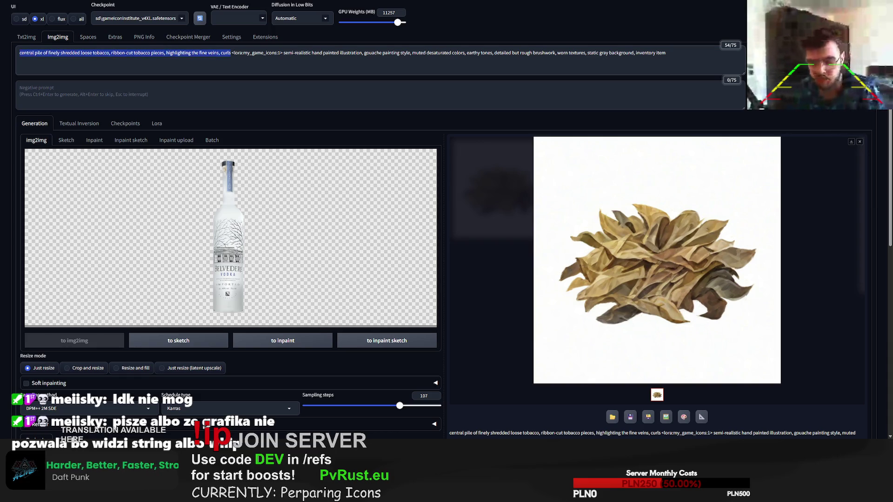
type("vodka bottlew")
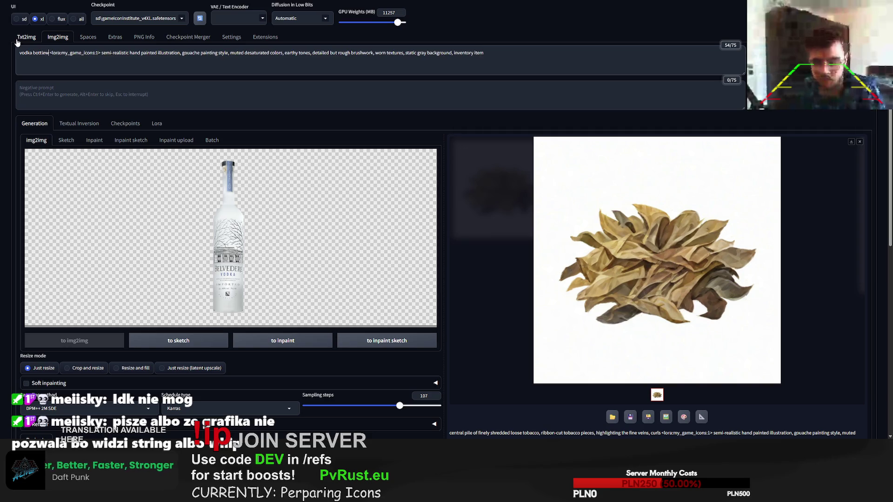
key("BackSpace")
key("ctrl+Return")
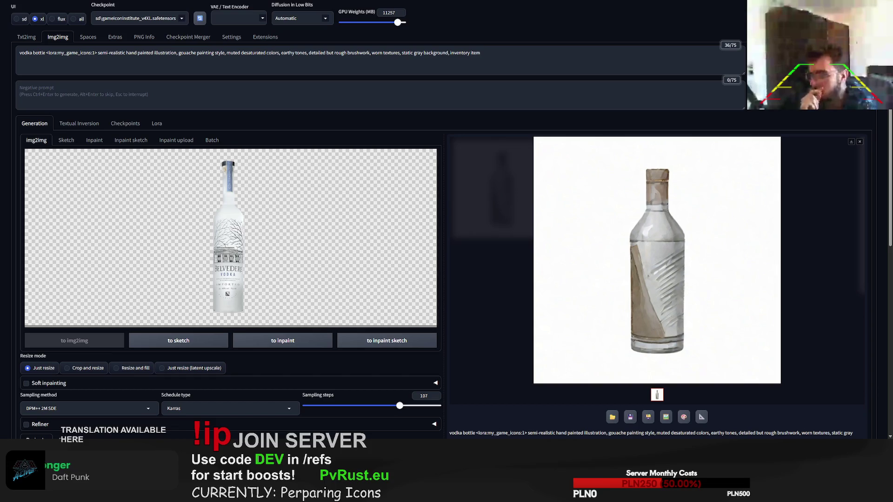
key("ctrl+v")
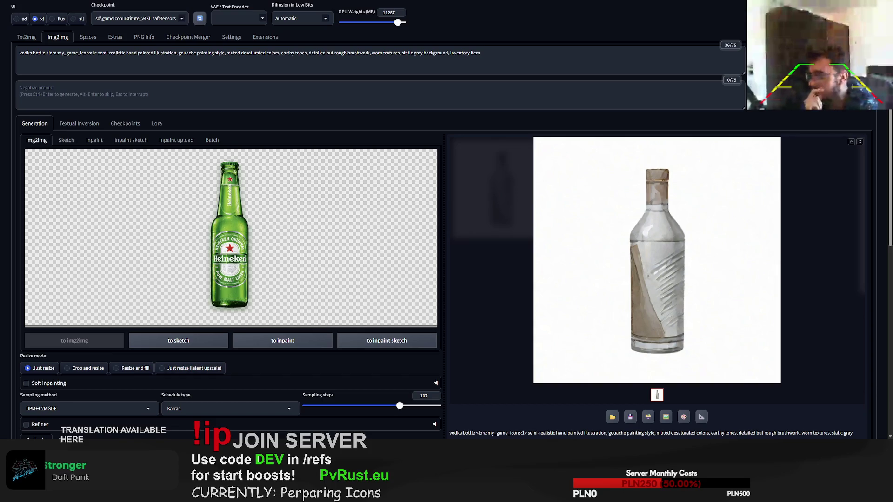
Swap 'vodka bottle' for 'green beer bottle', generate two variations, then paste the burlap sack photo.
left_click_drag(48, 56, 18, 56)
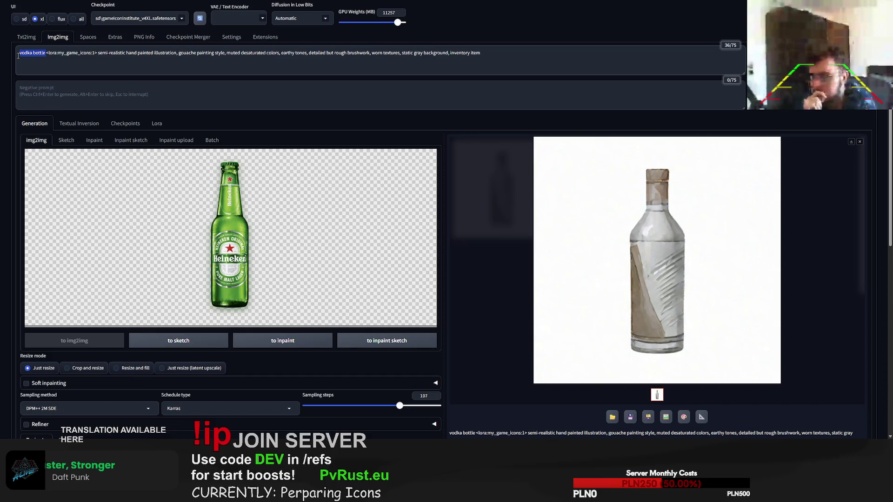
type("green beer bo")
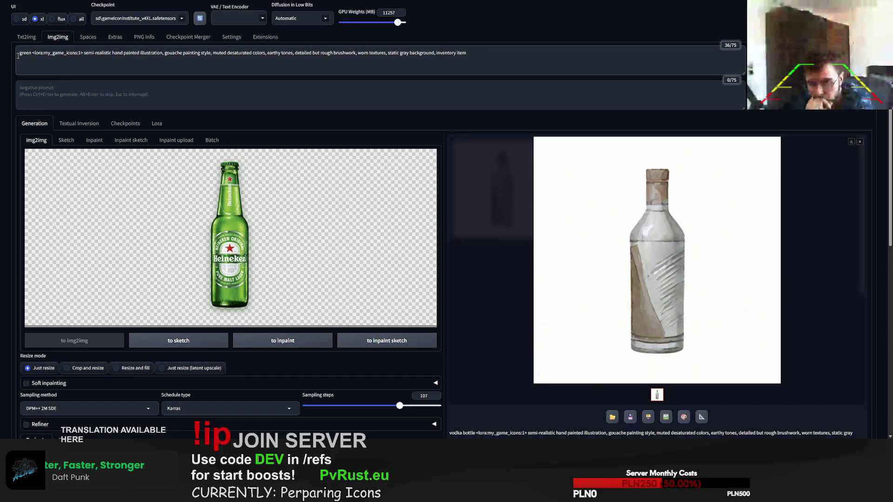
type("ttle")
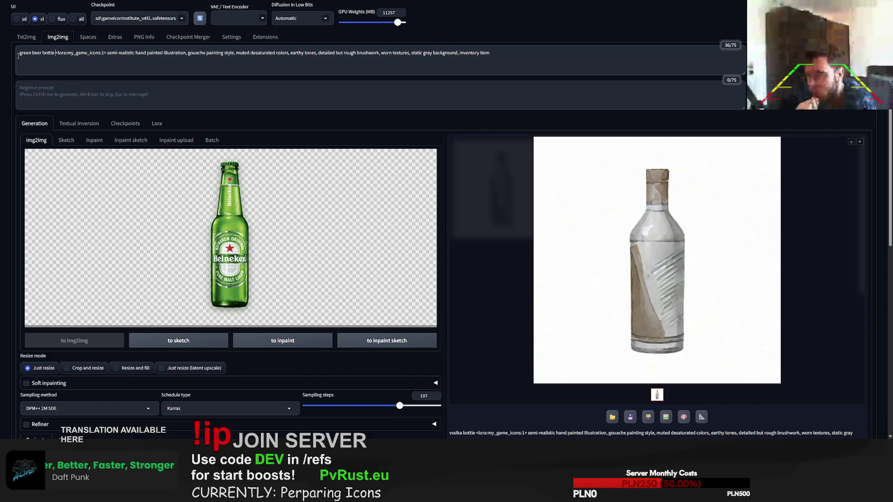
key("ctrl+Return")
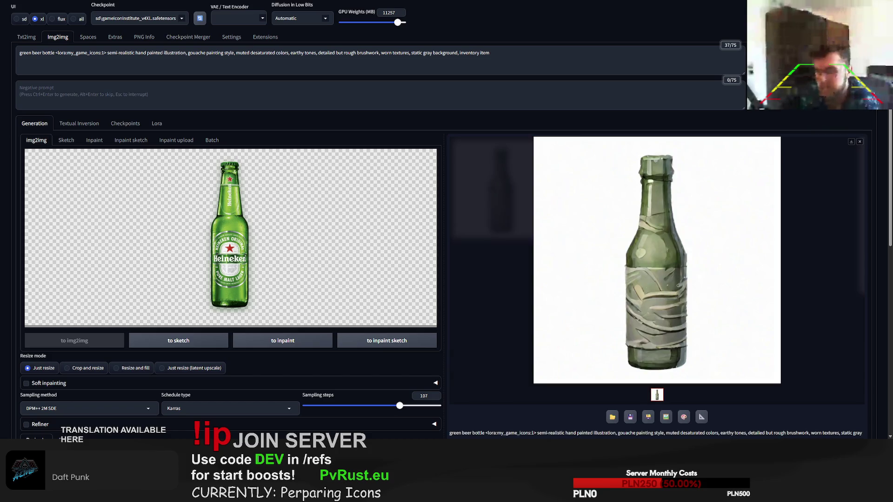
key("ctrl+Return")
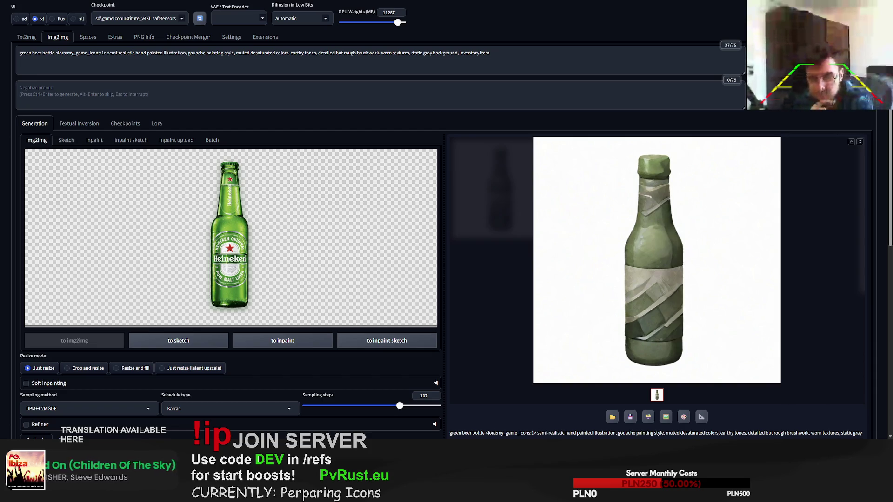
key("ctrl+v")
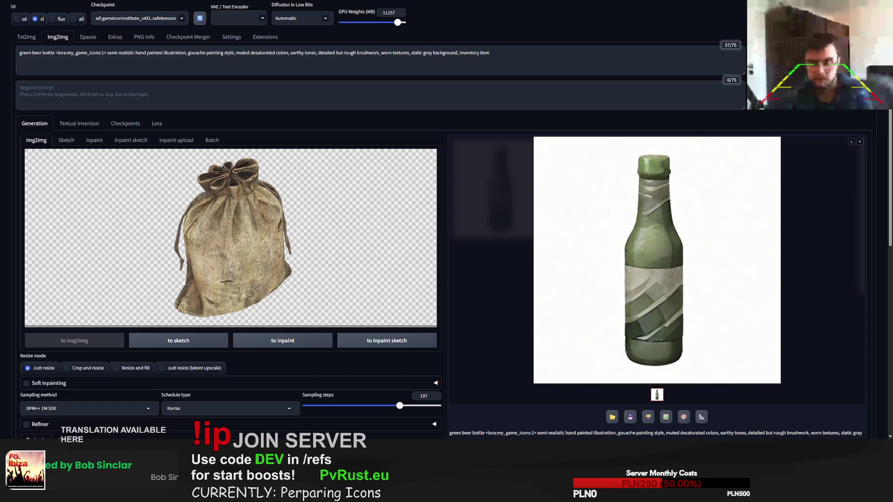
Paste the orange crystal cluster photo over the burlap sack in the img2img canvas.
key("ctrl+v")
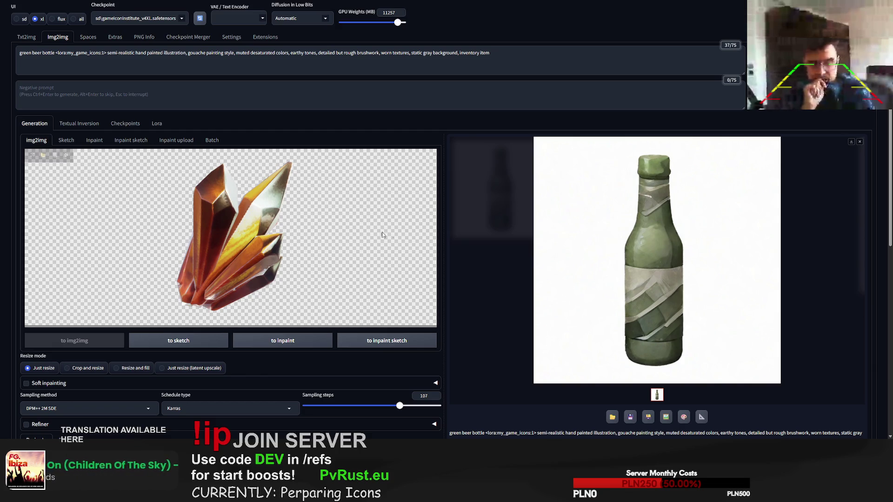
Replace 'green beer bottle' with 'sunny crystal' in the prompt and generate.
double_click(48, 54)
left_click_drag(48, 54, 12, 64)
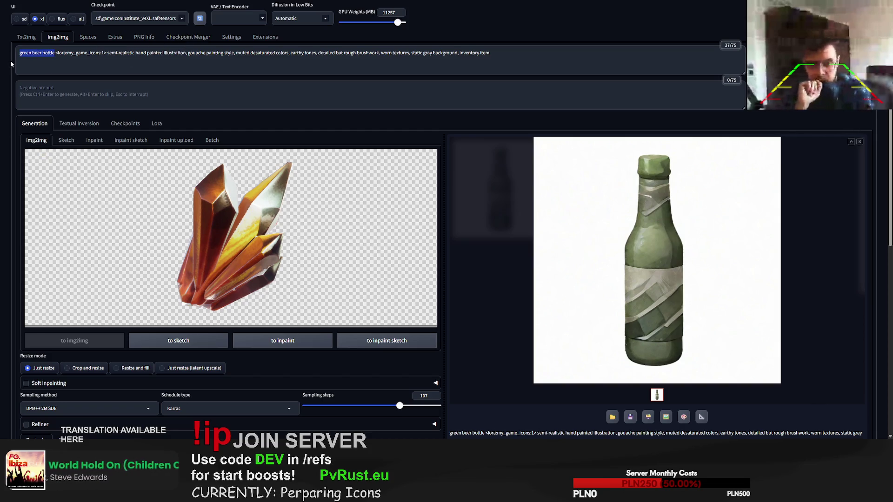
type("sunny cry")
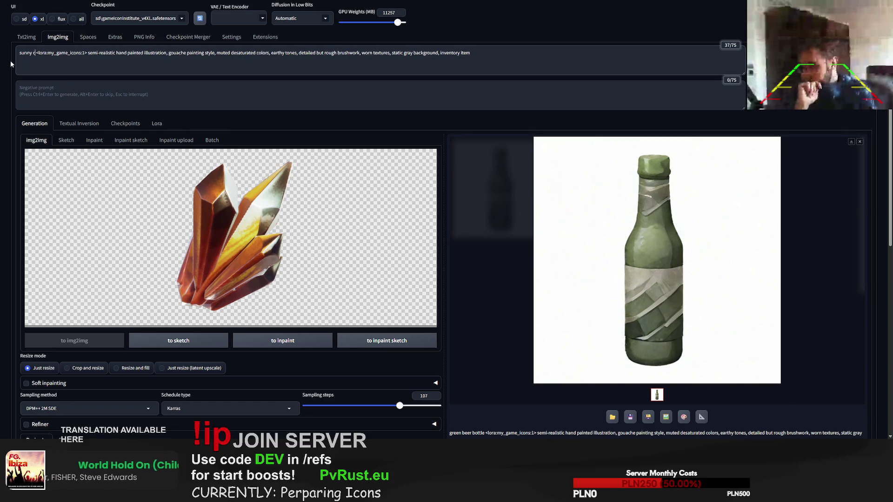
type("stal")
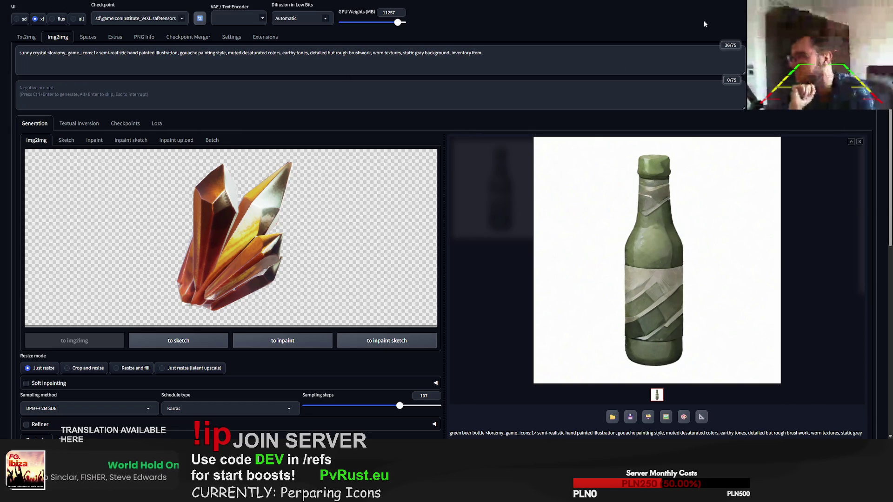
key("ctrl+Return")
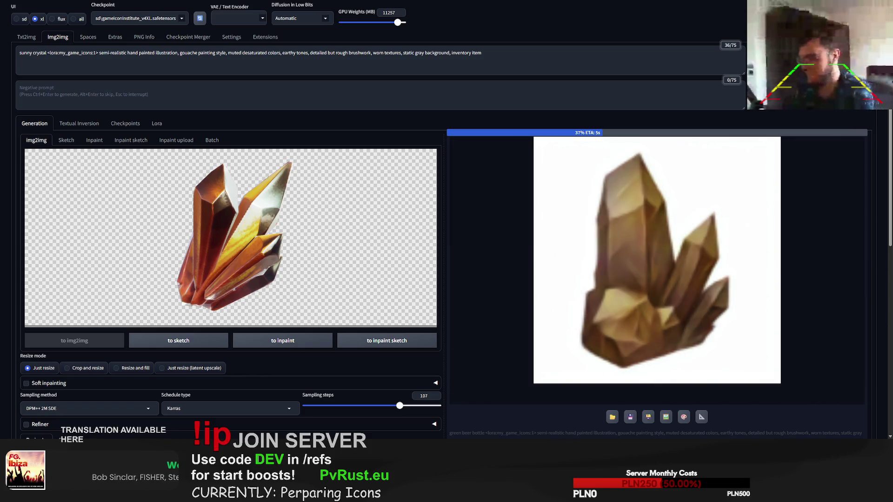
Add 'bright, transparent' to the crystal prompt and generate two variations.
left_click(32, 53)
type("bright, transparent")
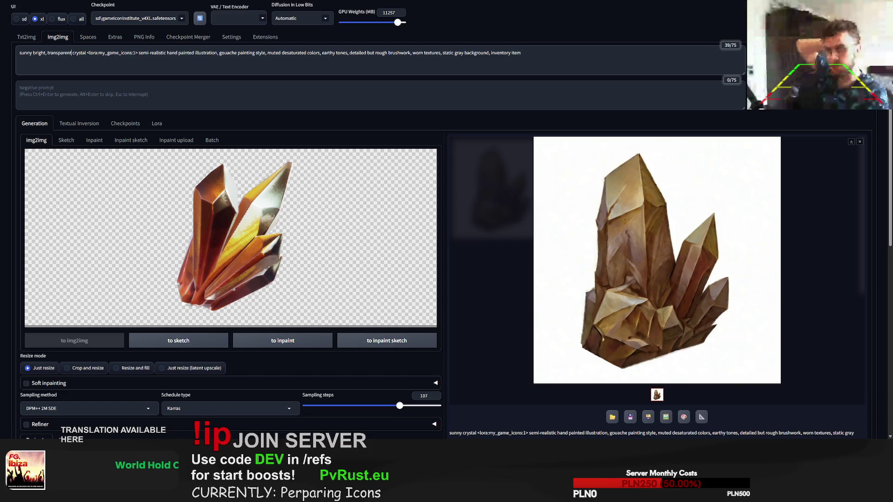
key("ctrl+Return")
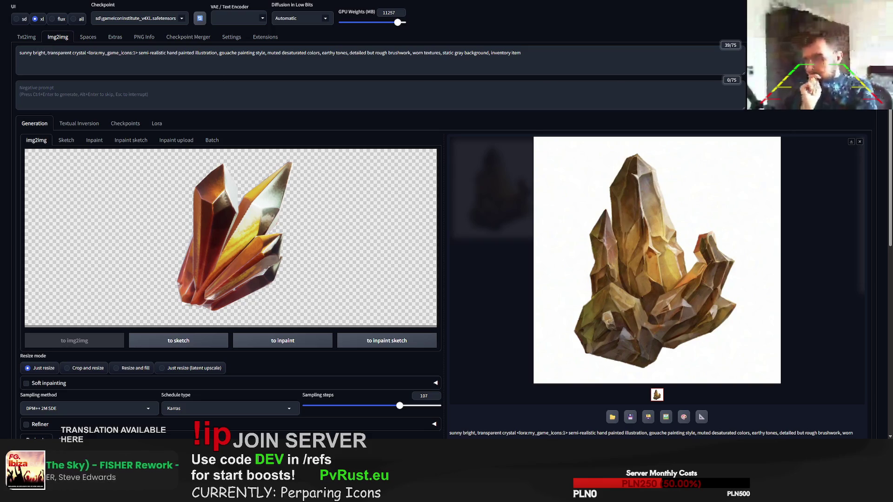
key("ctrl+Return")
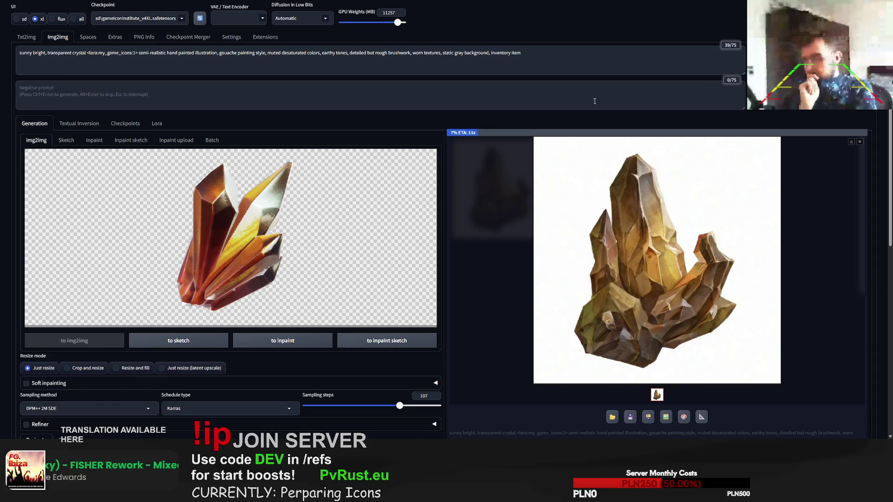
Remove 'sunny' from the prompt and insert 'orange' after 'bright'.
double_click(26, 56)
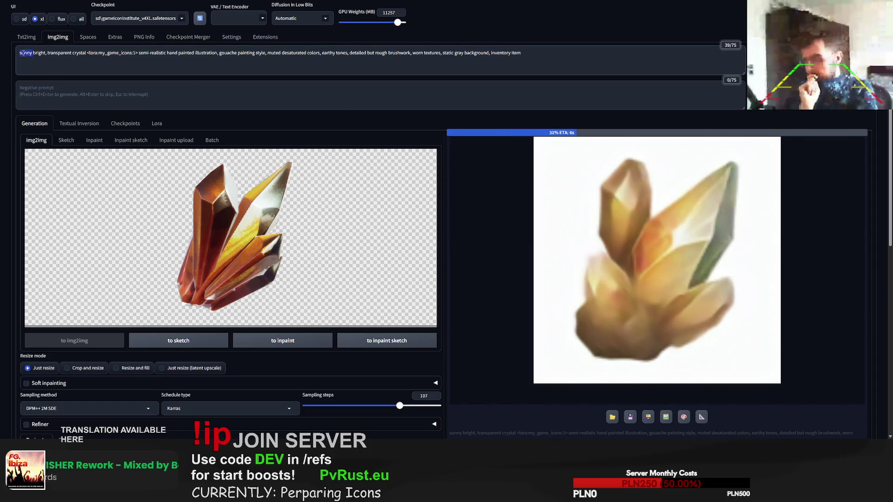
key("BackSpace")
key("ctrl+Right")
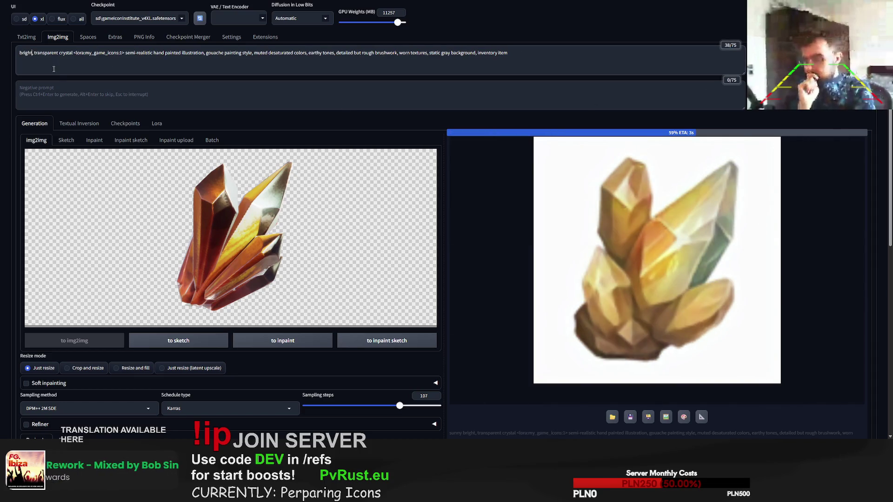
type("orange")
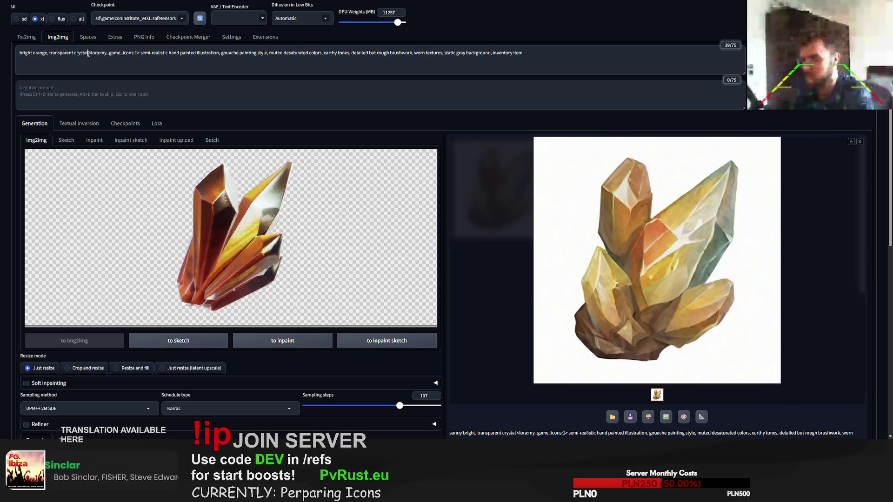
Append ', quartz crystal' to the crystal description and generate two variations.
type(", quartz c")
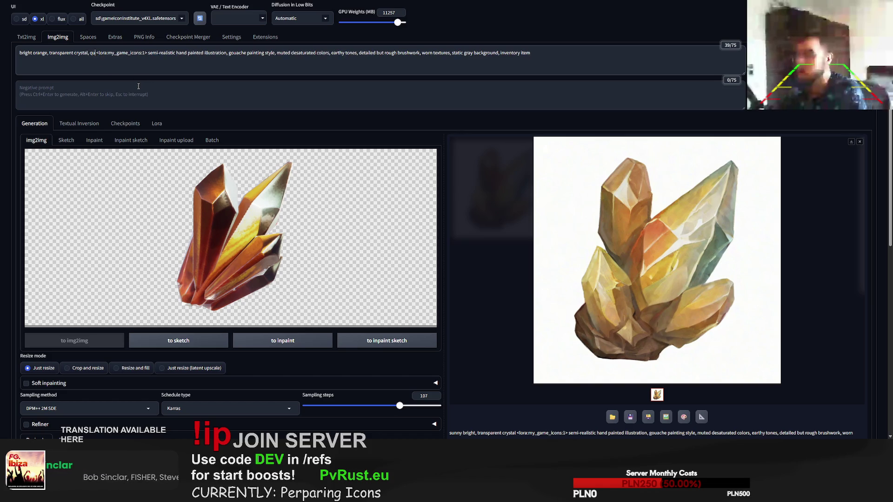
type("rystal")
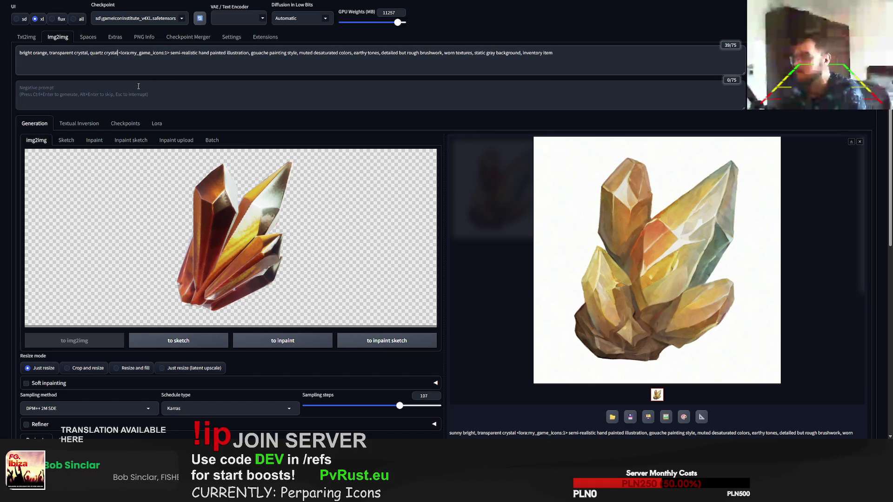
key("ctrl+Return")
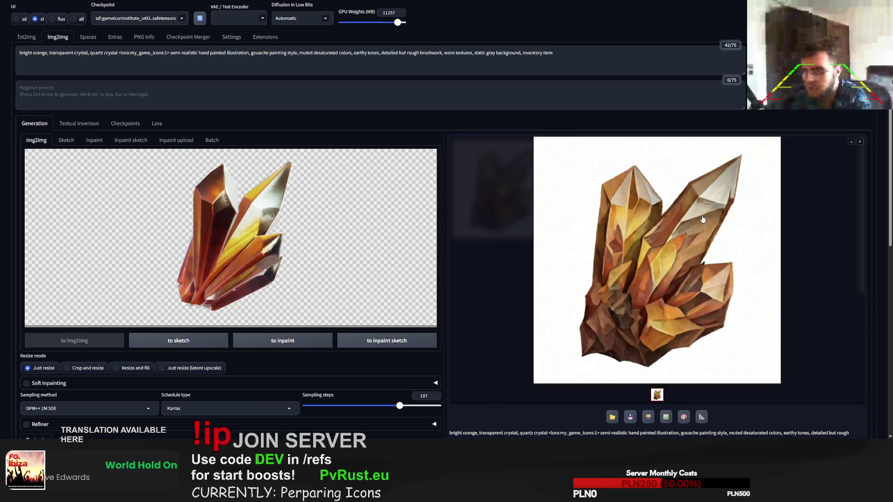
key("ctrl+Return")
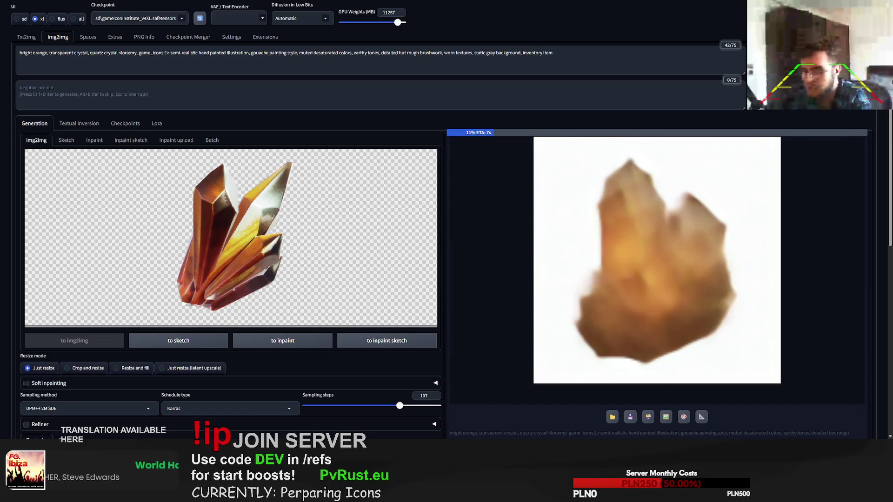
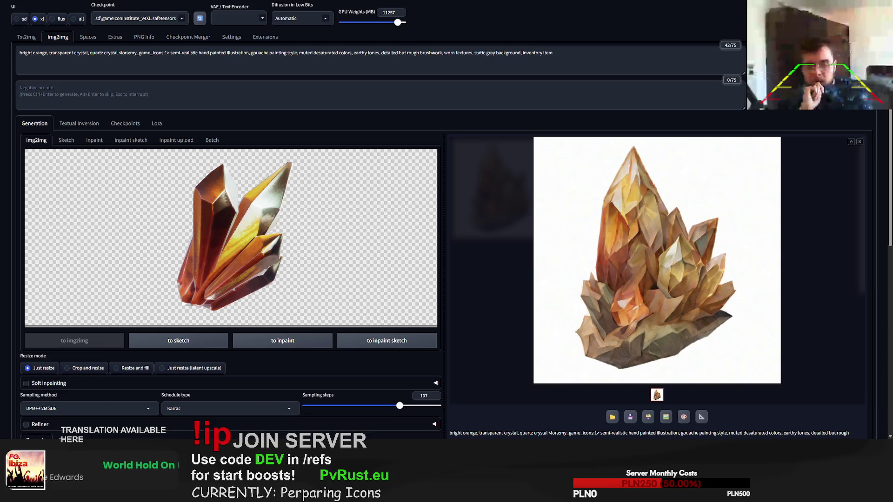
Load the gun parts photo and generate with the prompt starting 'weapon parts'.
left_click_drag(172, 251, 173, 249)
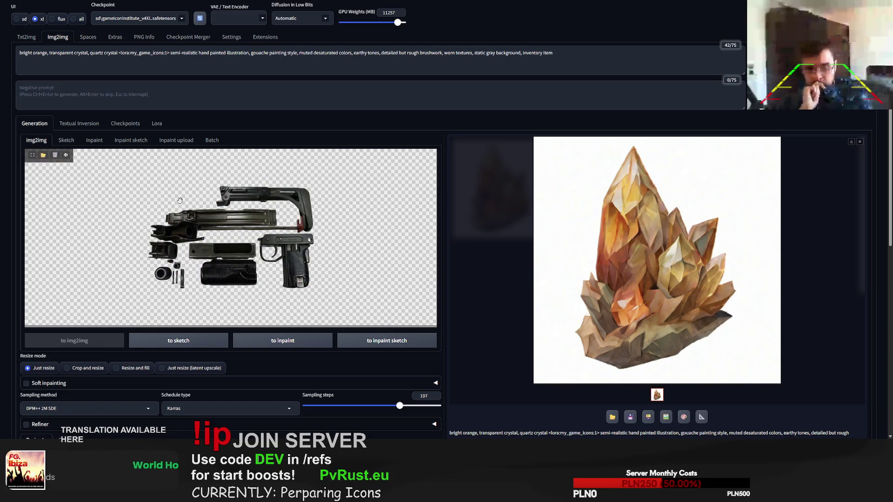
left_click_drag(117, 53, 20, 53)
type("weapon part")
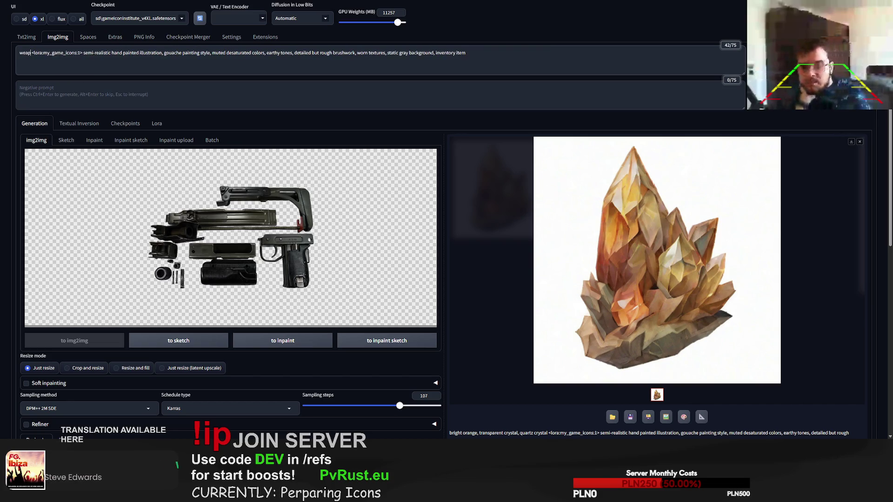
type("s")
key("ctrl+Return")
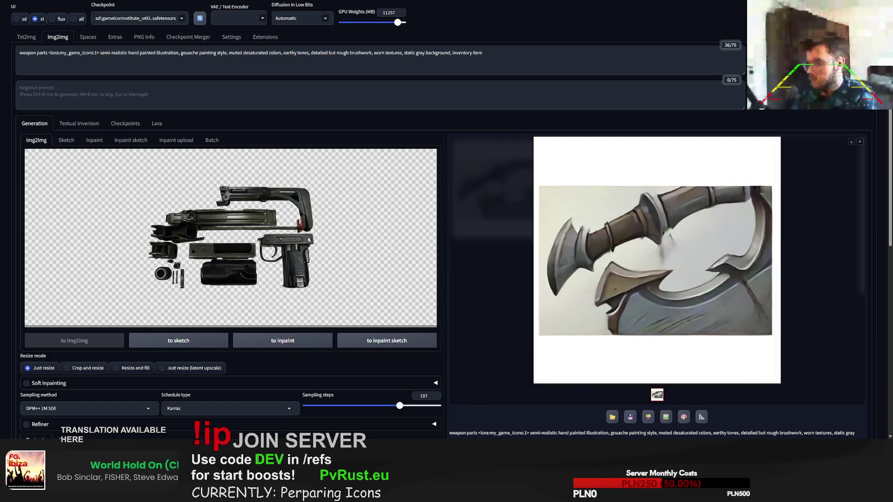
Insert 'gun' so the prompt reads 'weapon gun parts', then regenerate.
left_click(37, 52)
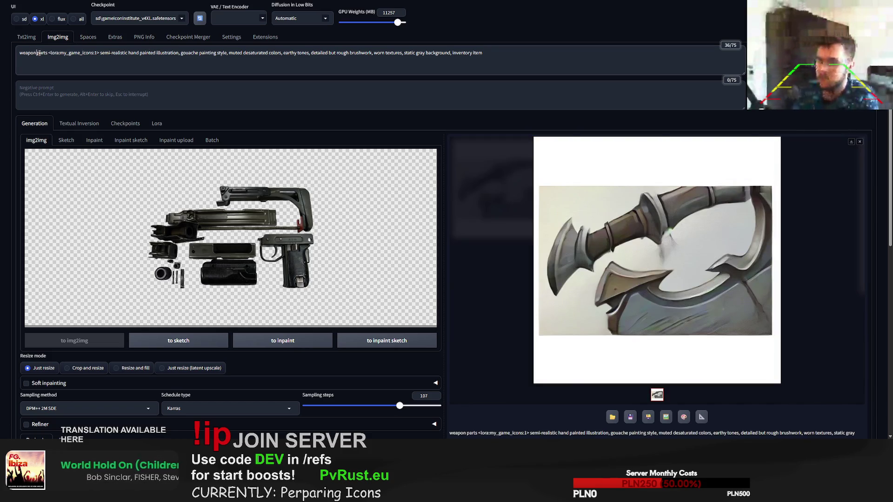
type("gun")
key("ctrl+Return")
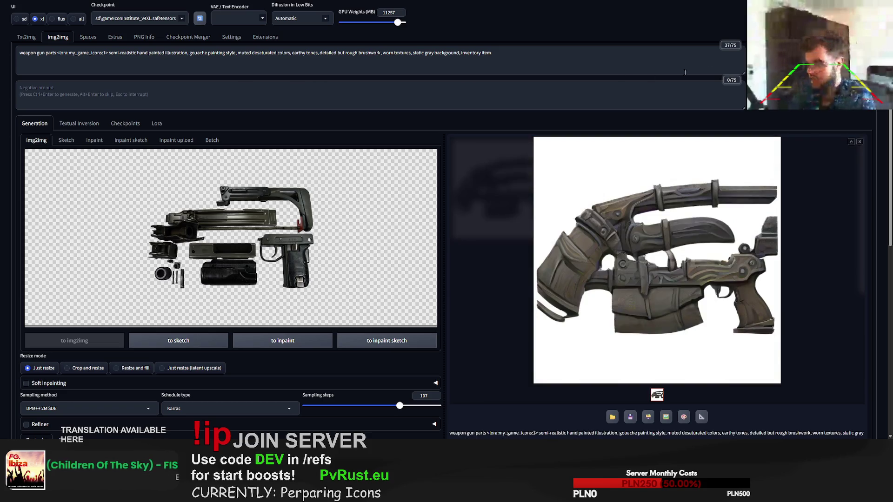
Switch to text-to-image and select its entire existing prompt.
left_click(27, 38)
left_click(32, 52)
key("ctrl+a")
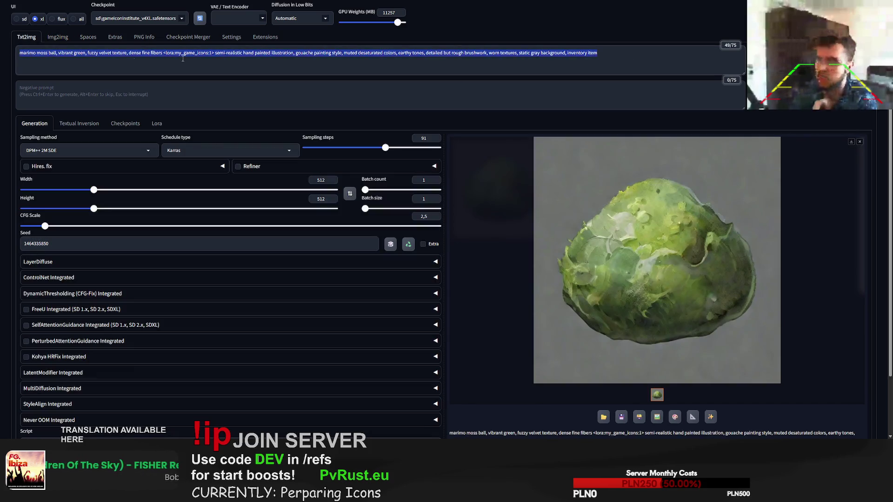
Paste the 'weapon gun parts' prompt, generate, and append 'pile' after it.
type("weapon gun parts <lora:my_game_icons:1> semi-realistic hand painted illustration, gouache painting style, muted desaturated colors, earthy tones, detailed but rough brushwork, worn textures, static gray background, inventory item")
key("ctrl+Return")
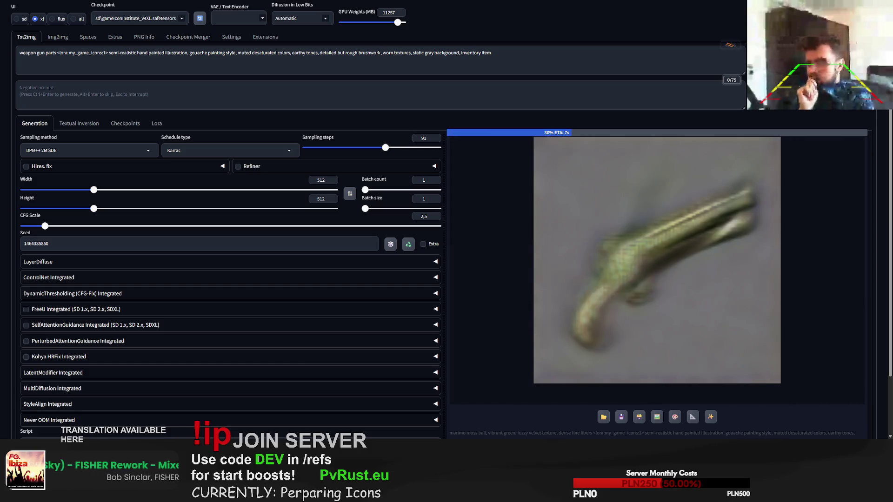
left_click(57, 54)
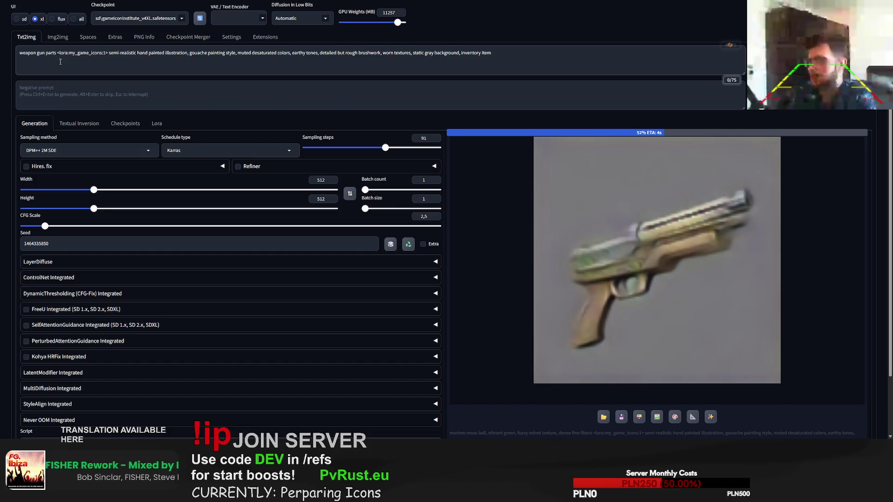
type("pile")
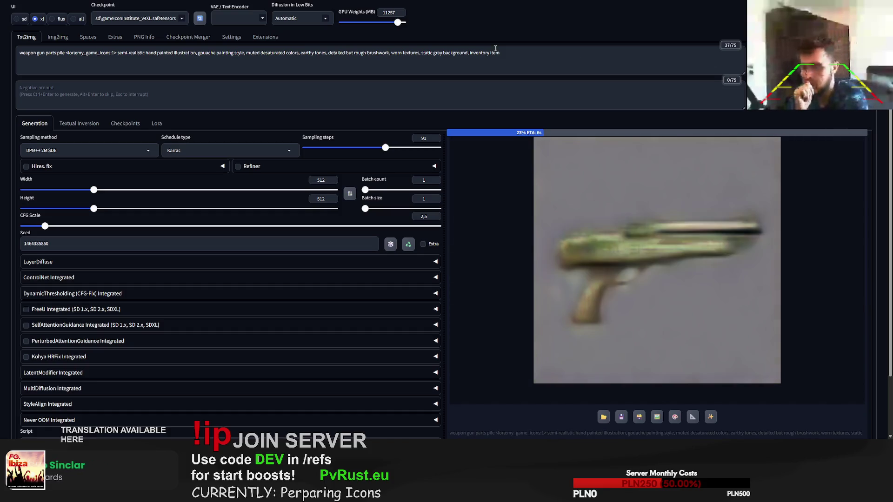
Generate with 'pile of weapon parts', interrupt, then start the prompt 'many magazines, weapon bodies'.
left_click_drag(20, 52, 65, 53)
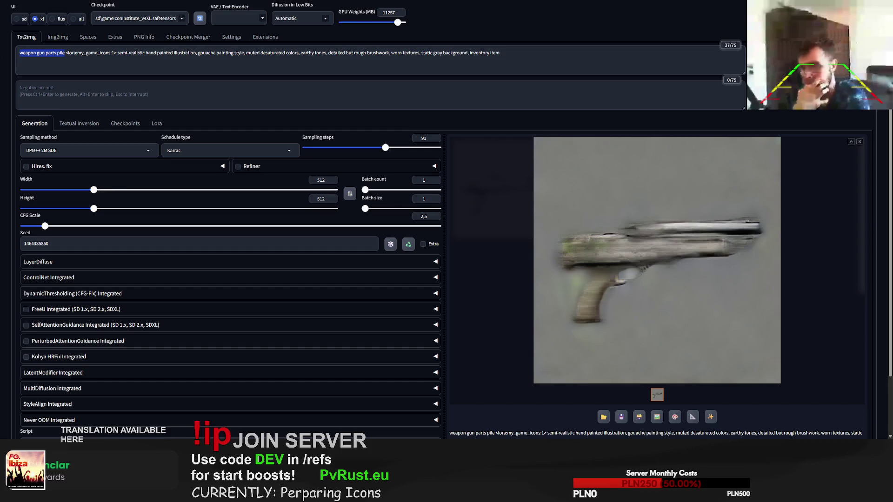
type("pile of ")
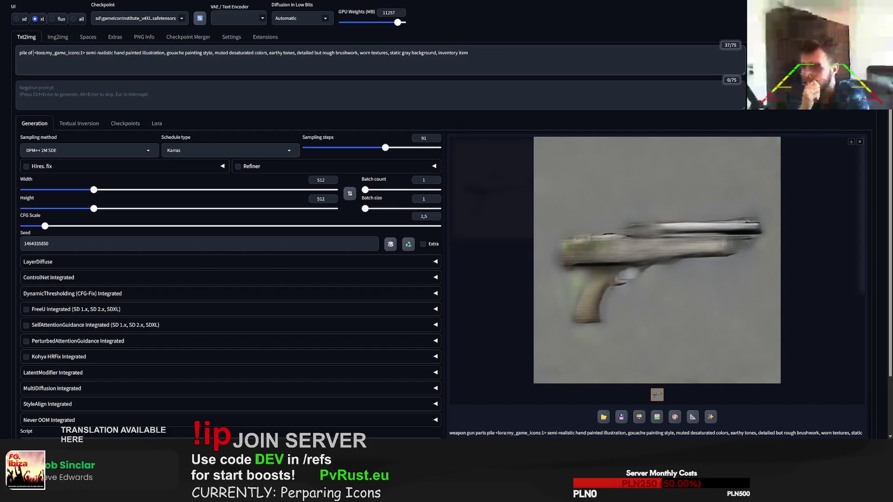
type("weapon parts")
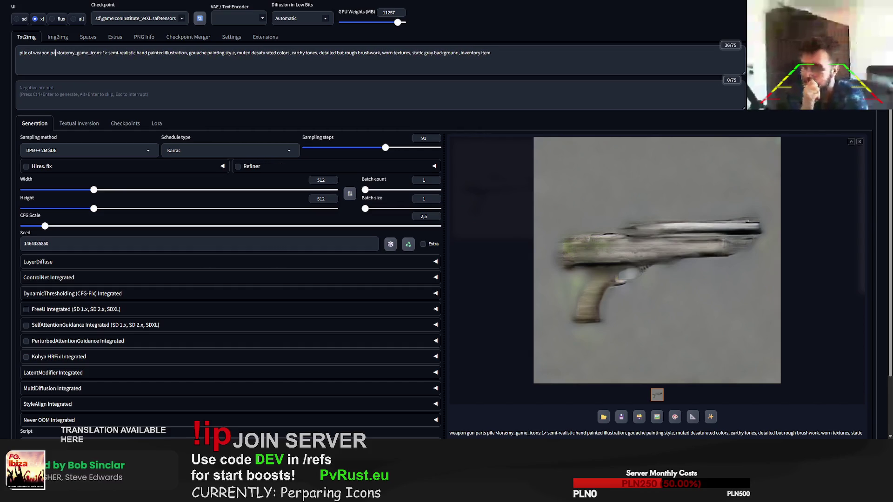
key("ctrl+Return")
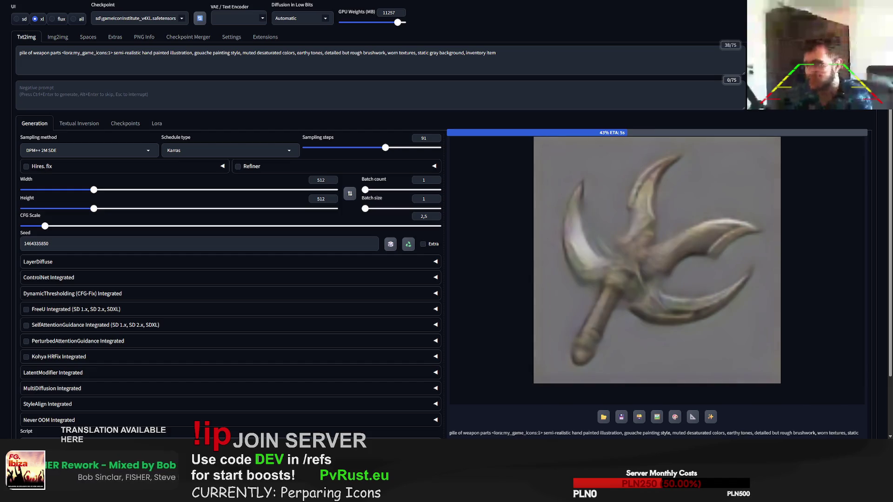
key("Escape")
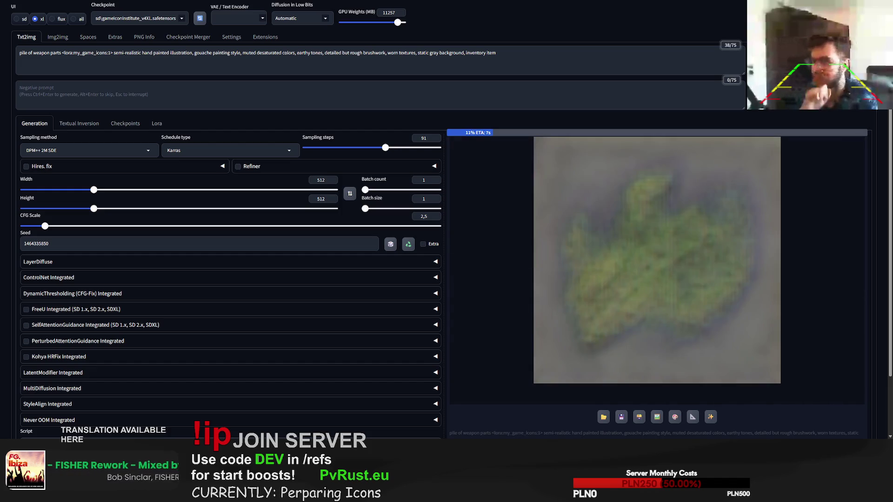
key("Escape")
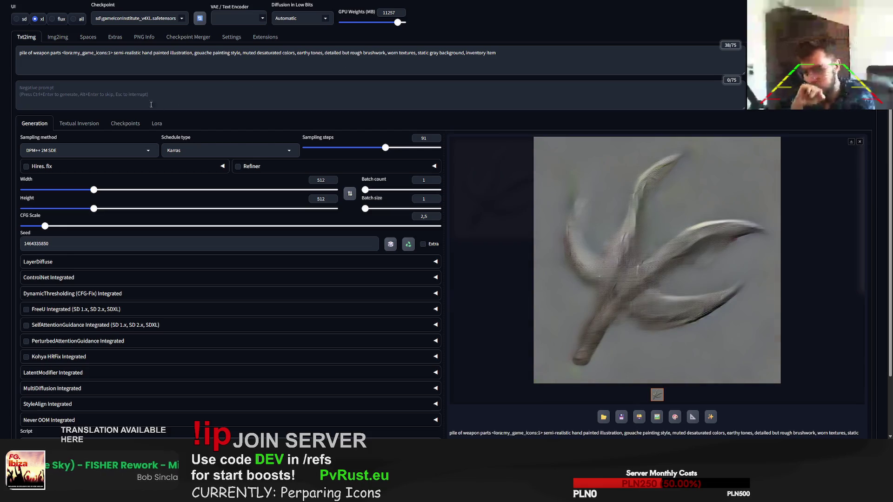
left_click_drag(61, 53, 17, 53)
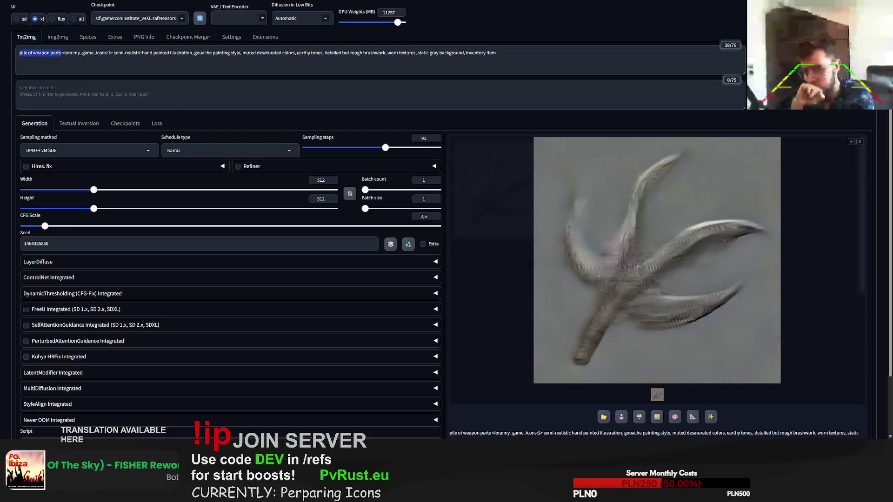
type("many magazine")
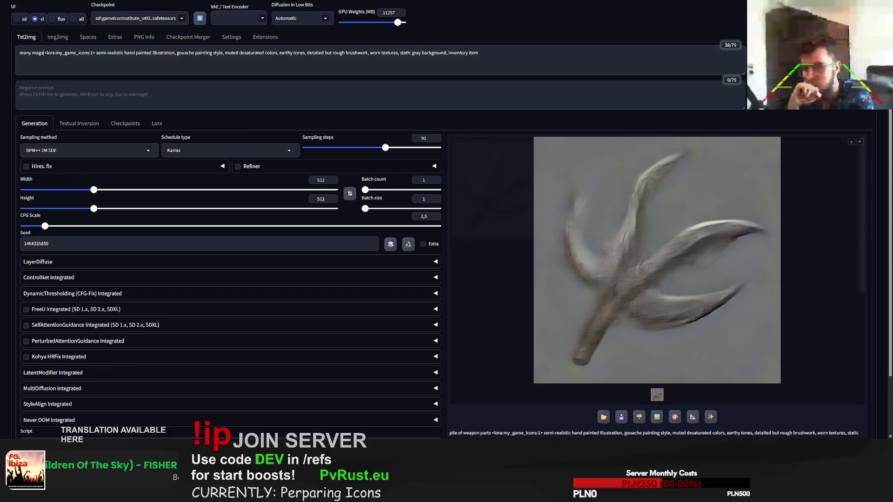
type("s, weapon b")
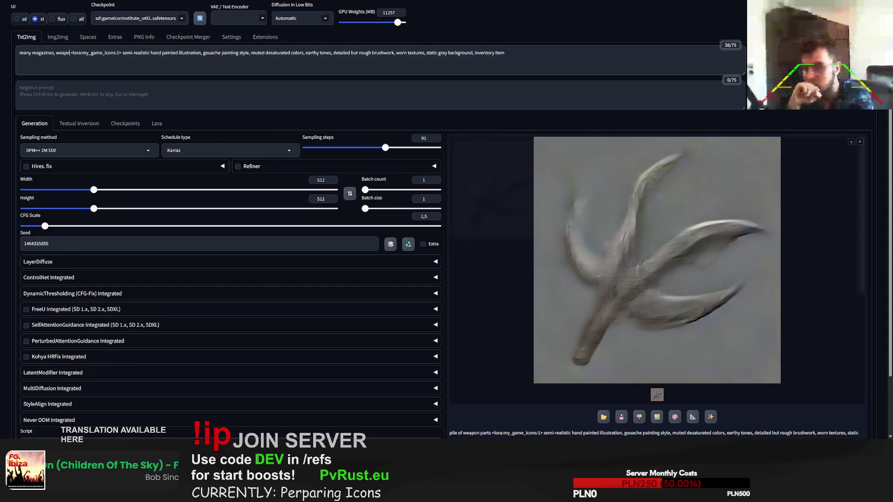
type("odies")
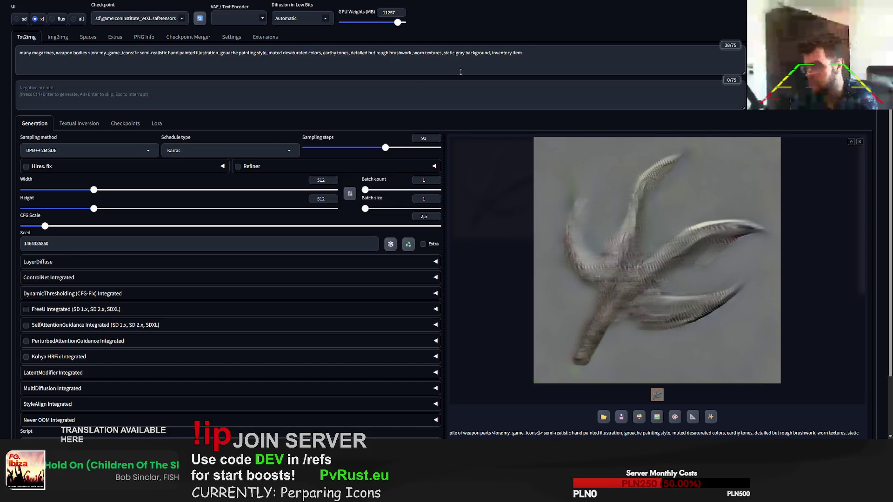
Generate from 'many magazines, weapon bodies' and select those opening words.
key("ctrl+Return")
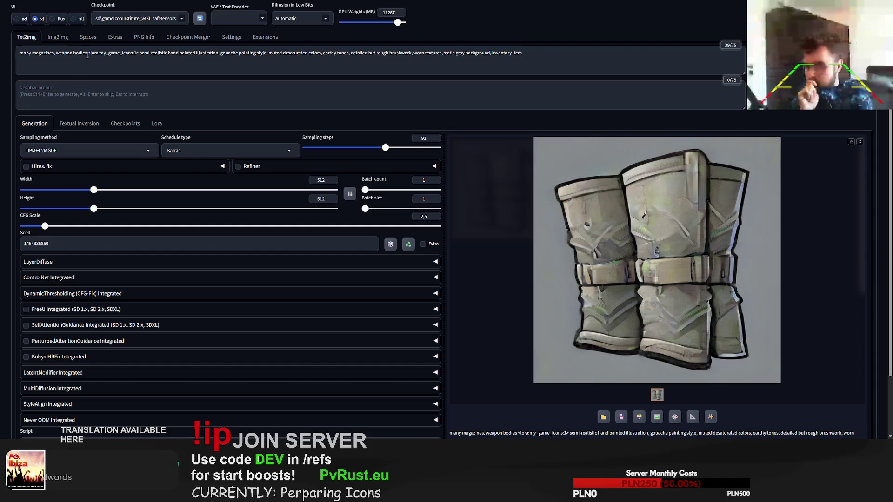
left_click_drag(87, 55, 19, 53)
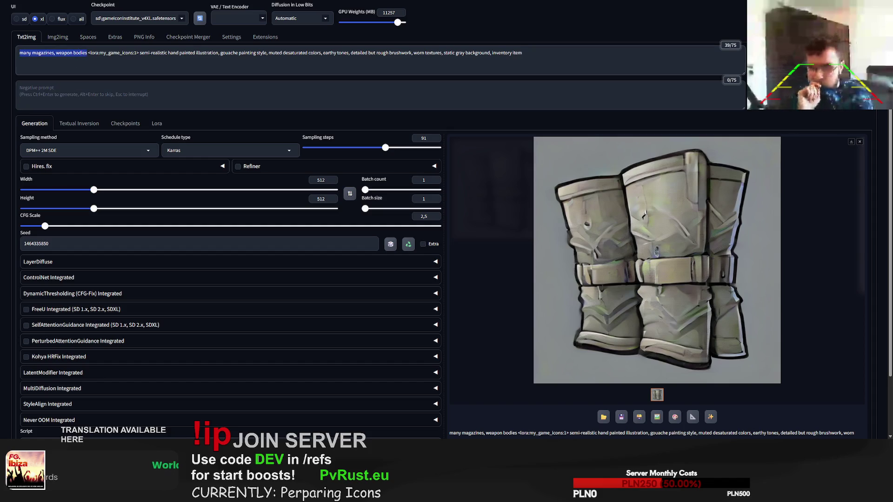
Generate with 'weapon parts', then change it to 'gun parts' and generate again.
type("weapon part")
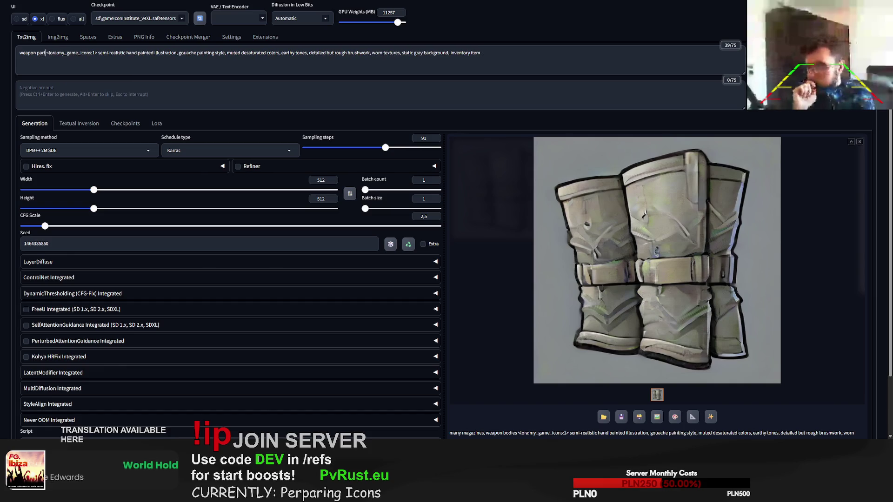
type("s")
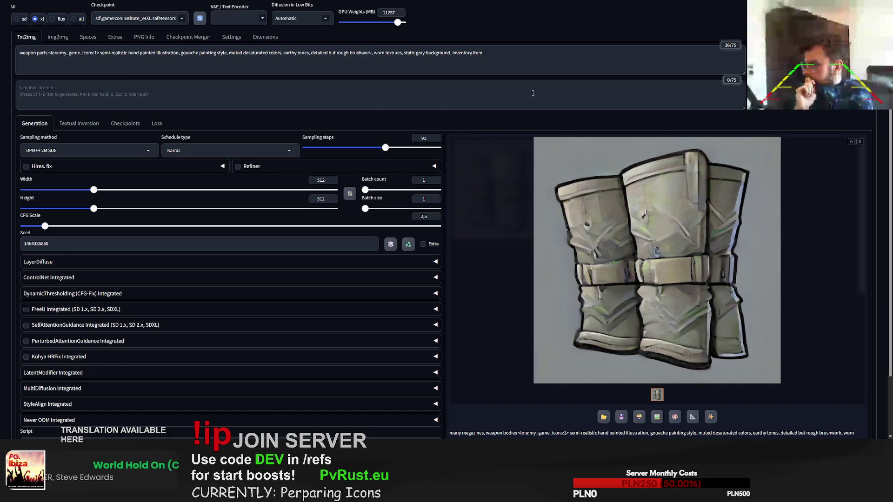
key("ctrl+Return")
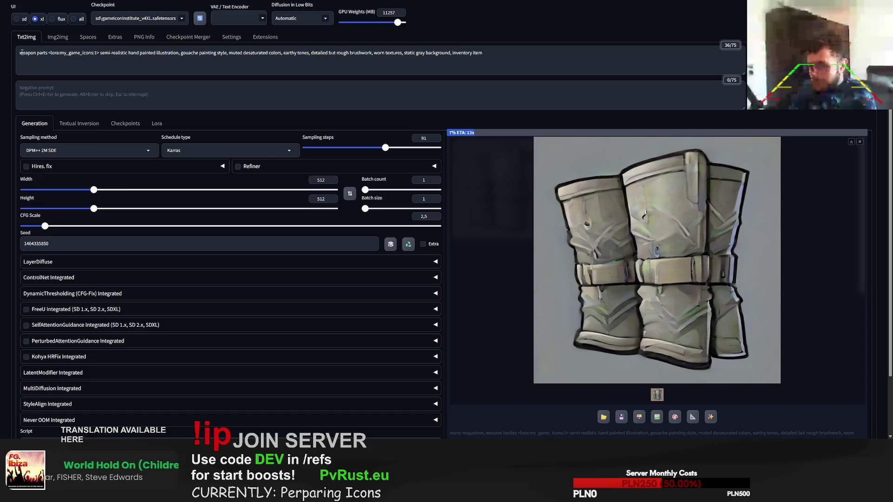
double_click(28, 52)
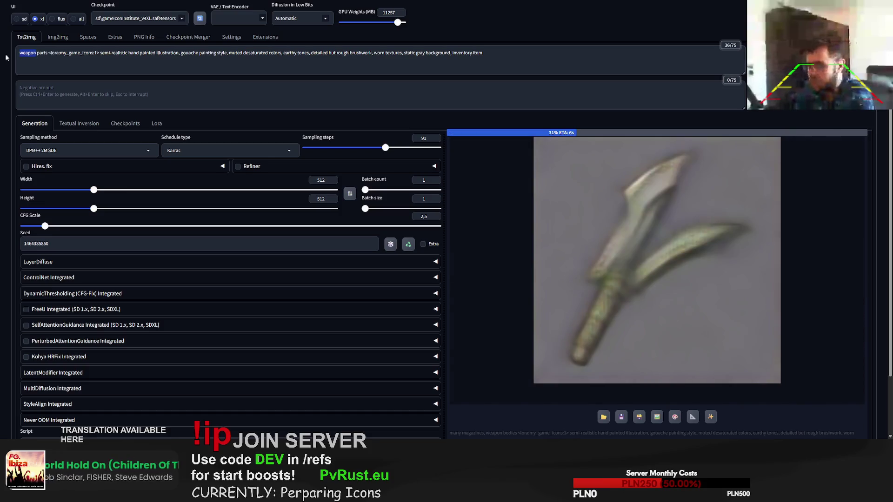
type("gun")
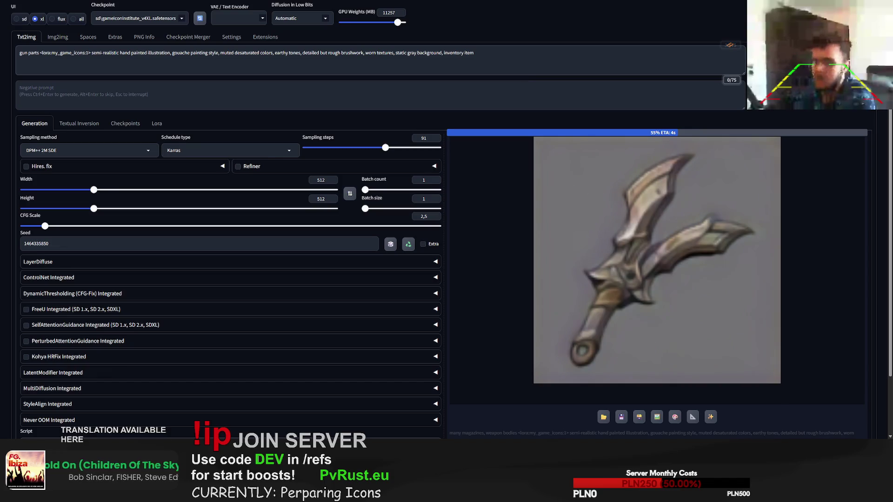
key("ctrl+Return")
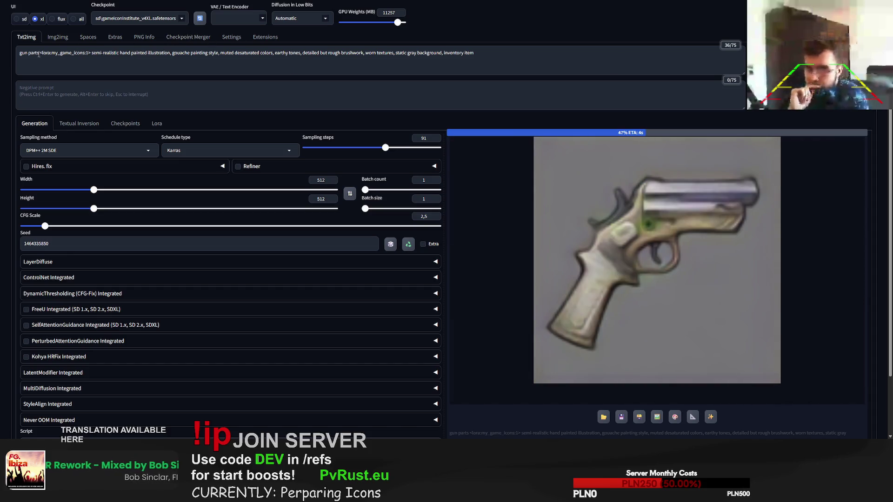
Change the prompt start to 'pile of gun manazines, ammo' and generate.
left_click_drag(40, 53, 1, 55)
type("ile of gun ")
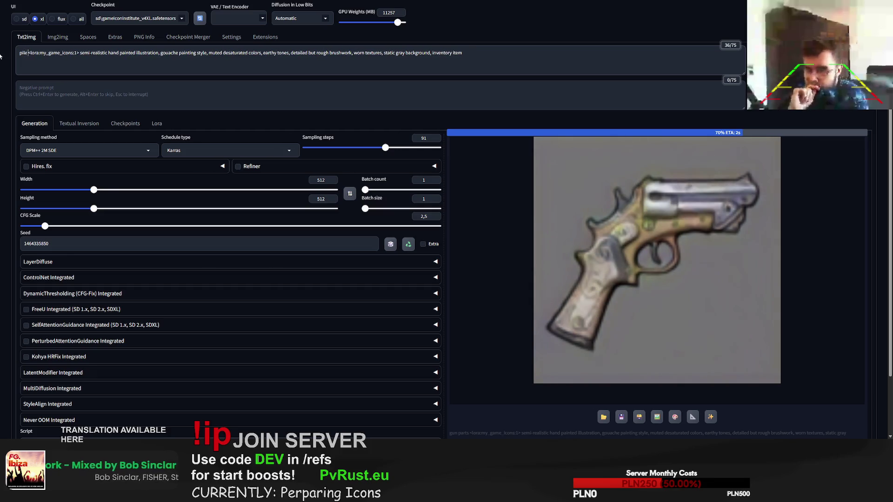
type("manazine")
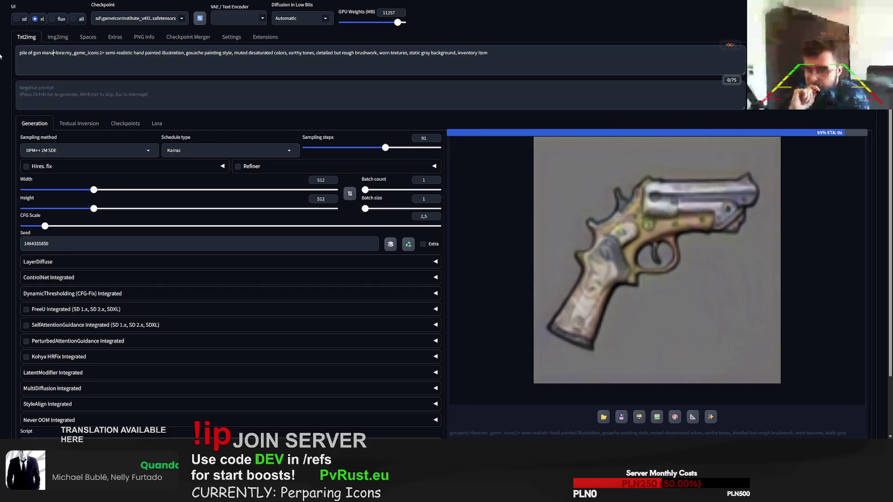
type("s, ammo")
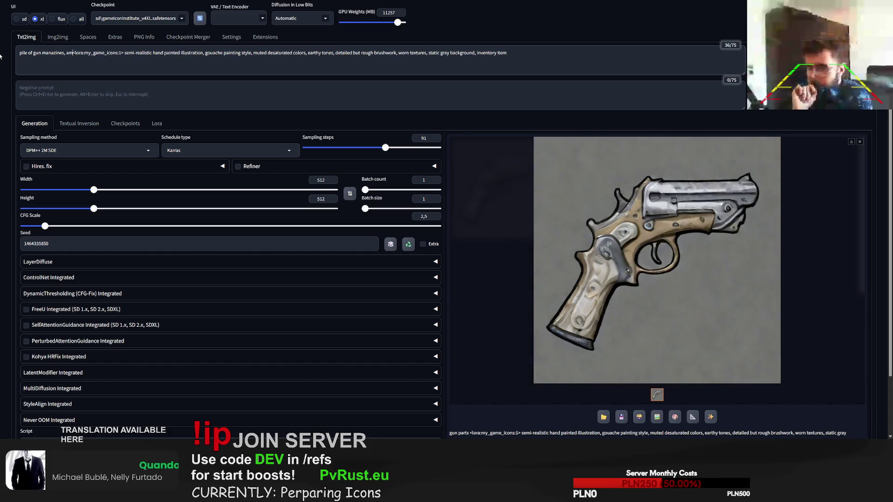
key("ctrl+Return")
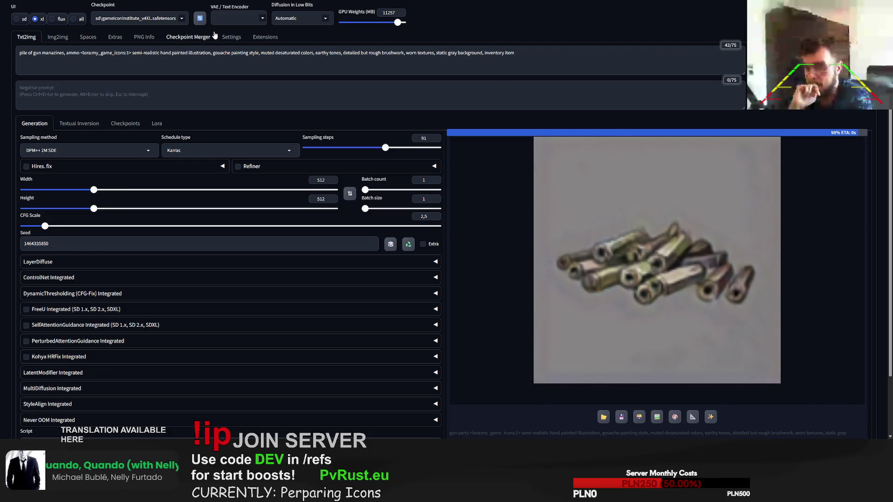
Add 'gun handle' after 'ammo' in the prompt and regenerate.
left_click(80, 53)
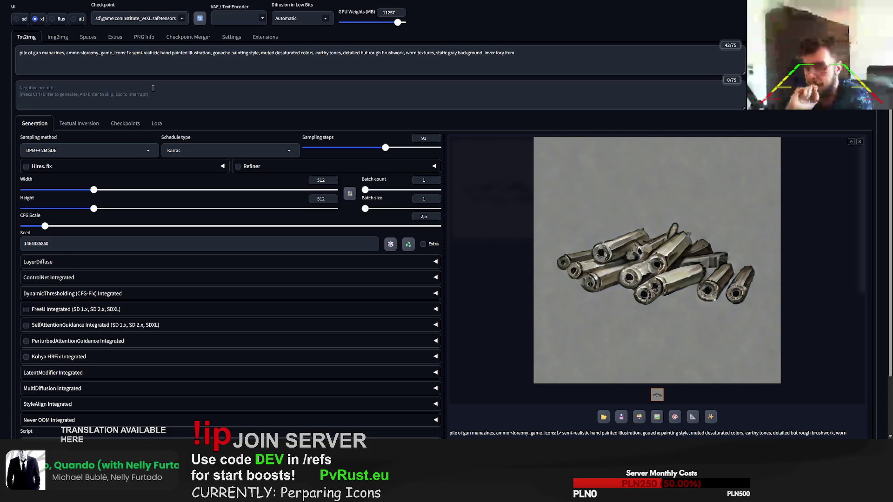
type(", hand")
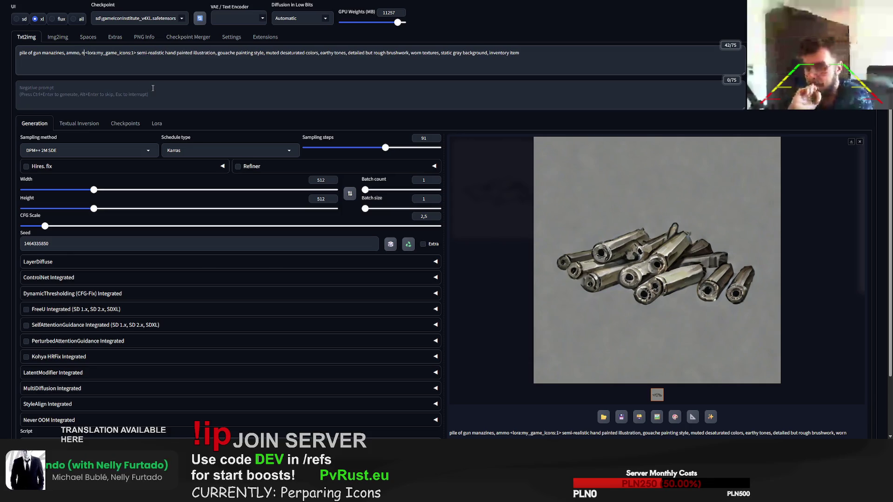
key("BackSpace")
key("BackSpace")
key("BackSpace")
type("gun handle")
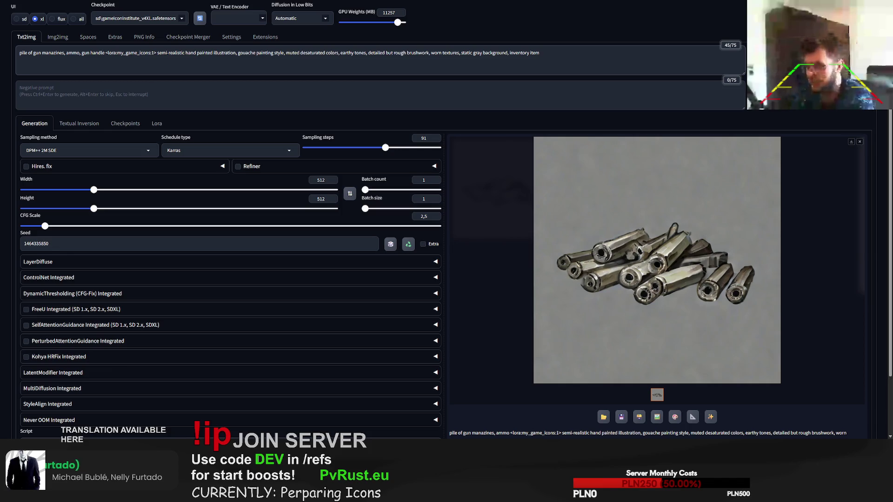
key("ctrl+Return")
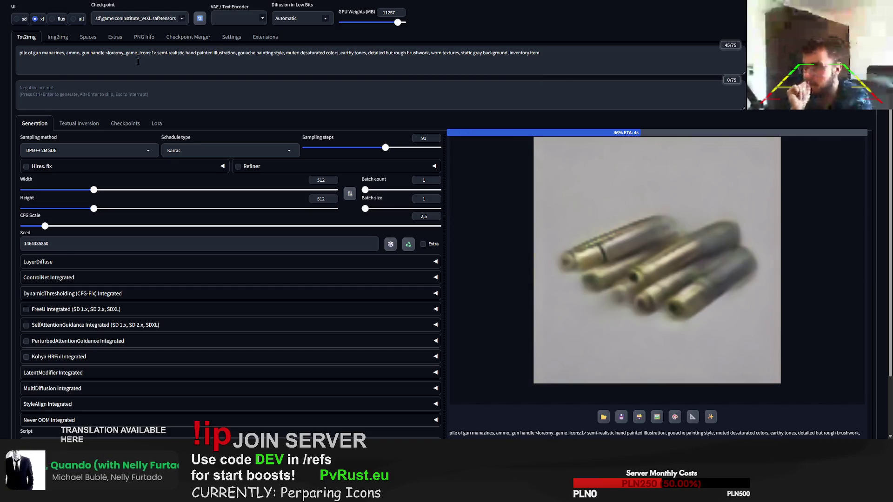
Delete 'ammo' from the prompt and generate again.
double_click(73, 53)
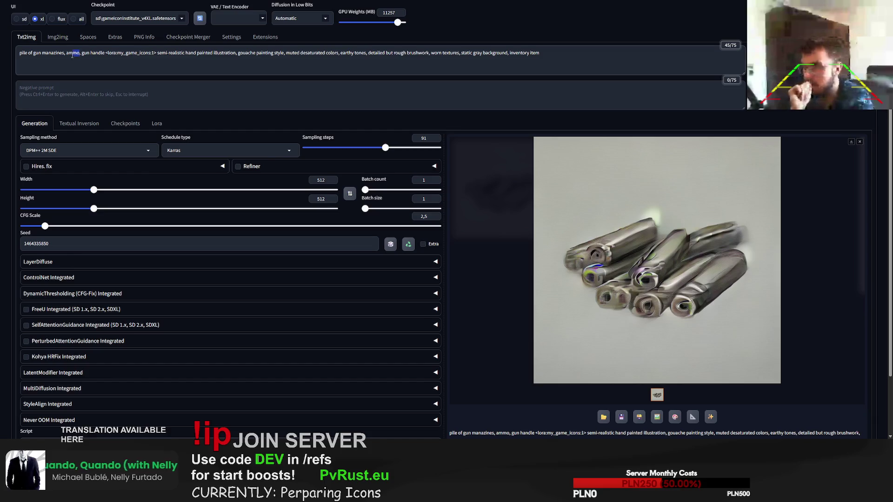
key("BackSpace")
key("ctrl+Return")
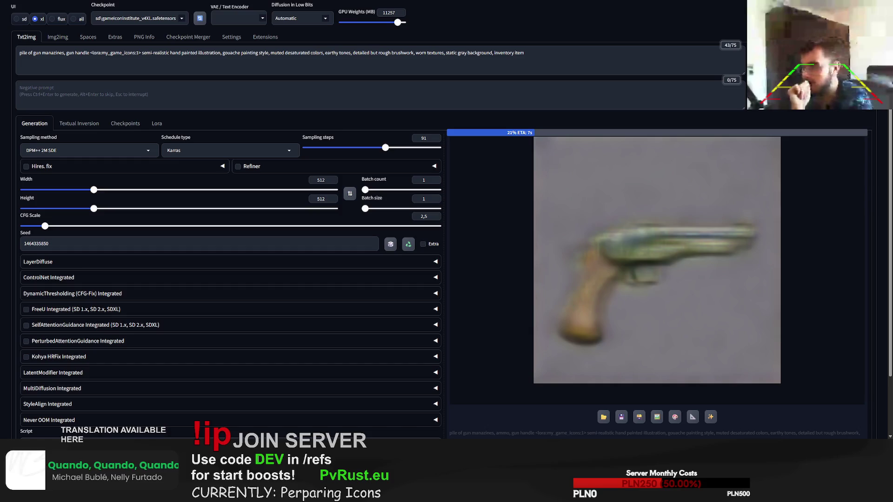
key("alt+Return")
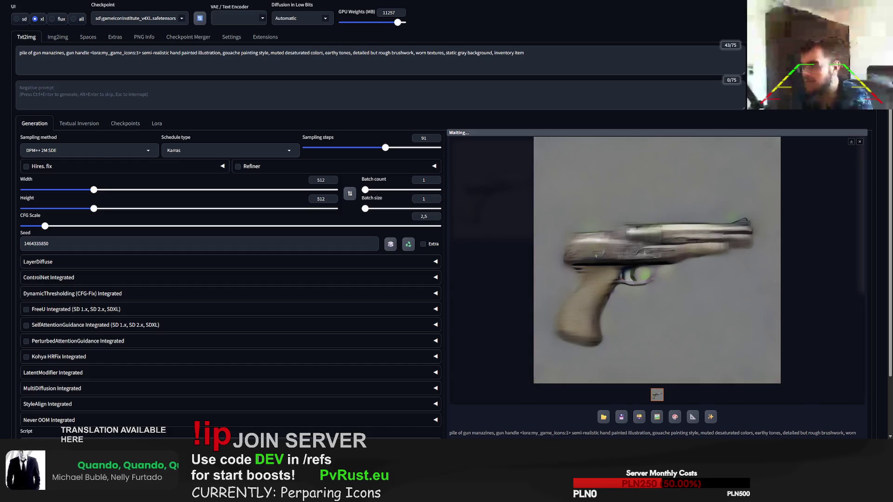
Correct 'manazines' to 'magazines, ammo' and generate more images.
double_click(53, 53)
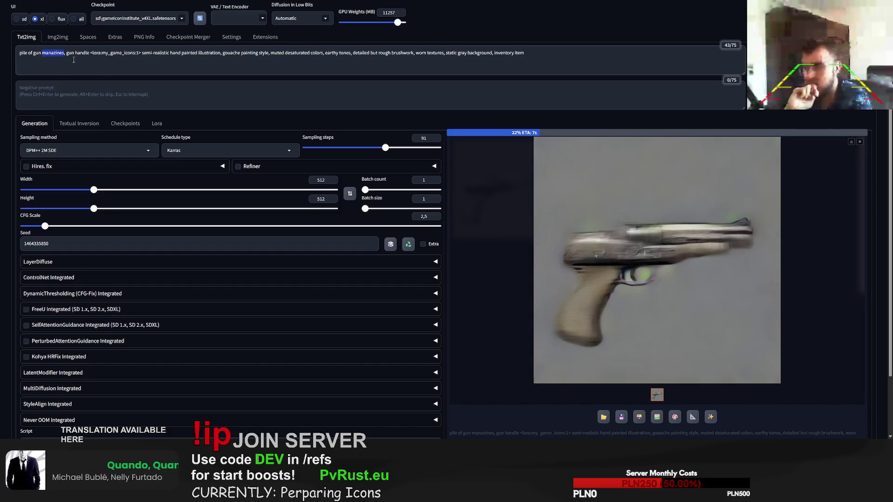
type("magazines, ammo")
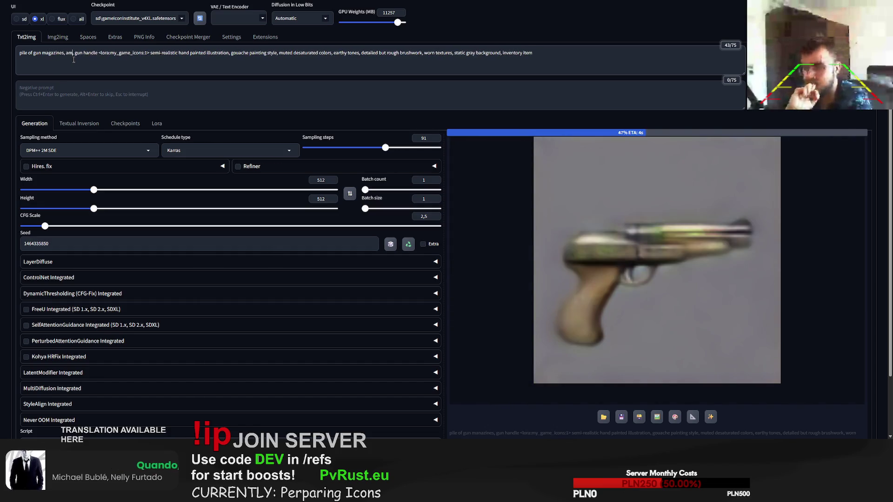
key("alt+Return")
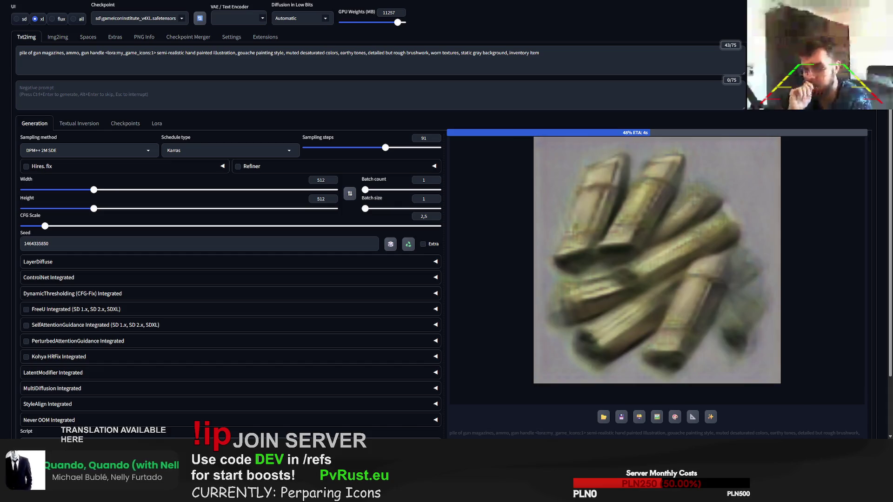
scroll(255, 311, "down", 2)
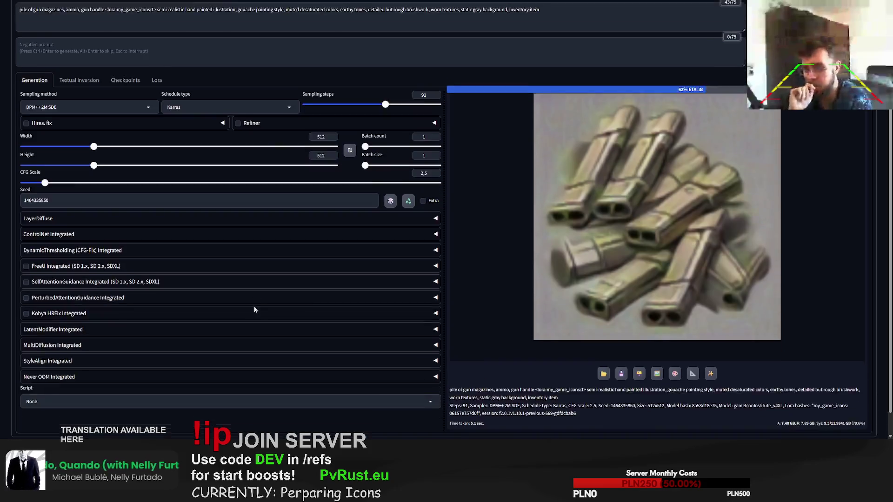
scroll(397, 181, "up", 2)
key("ctrl+Return")
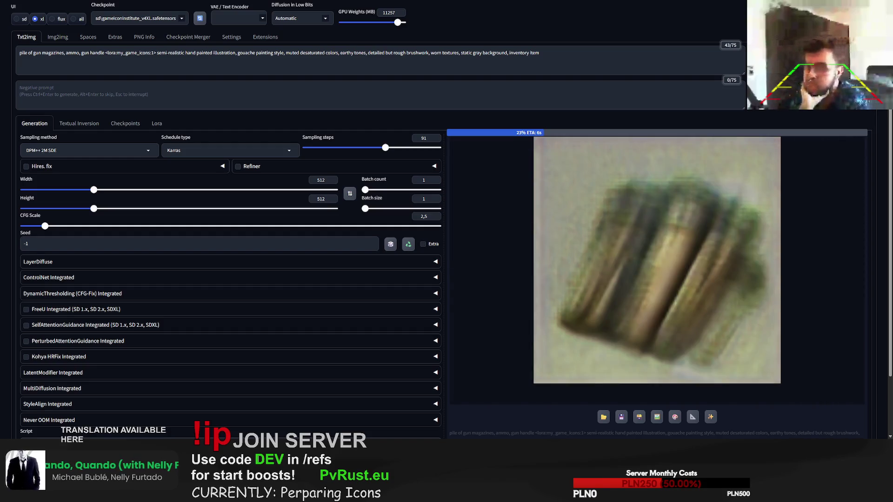
View the latest magazine-pile image full size, then return to the prompt.
left_click(829, 194)
left_click(829, 195)
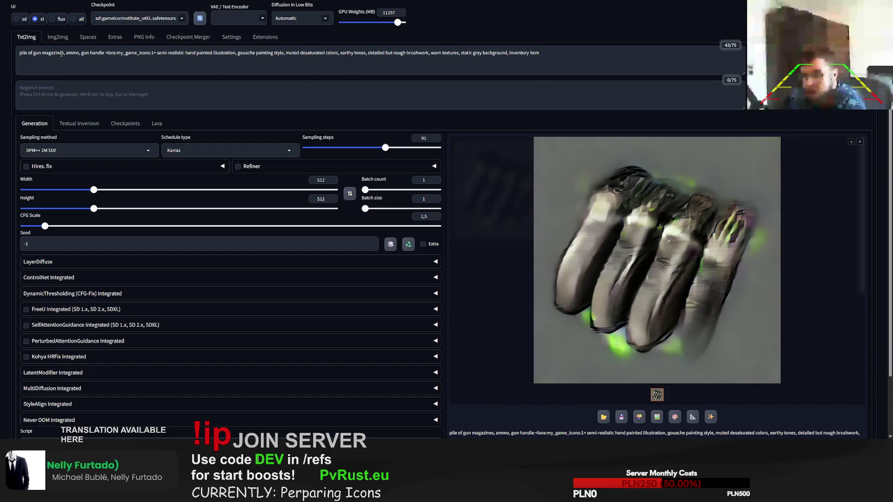
left_click(105, 56)
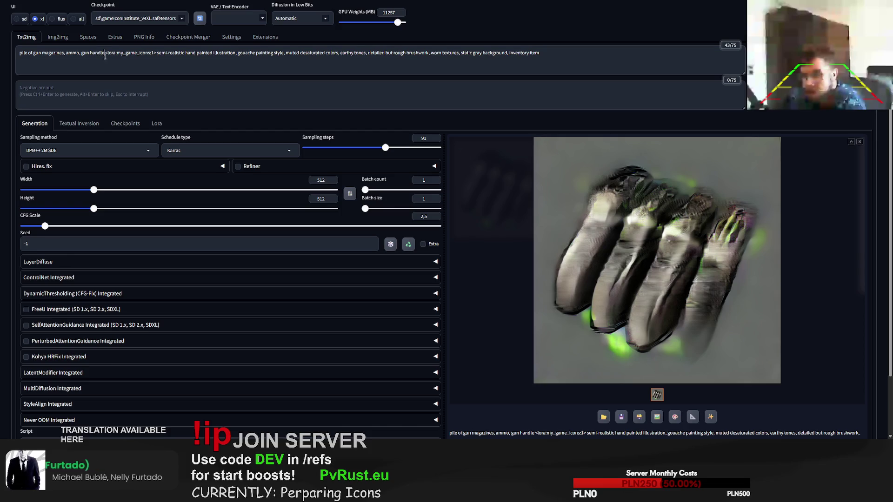
Insert 'scattered' before 'ammo', remove 'gun handle', and regenerate.
left_click(66, 53)
type("scattered")
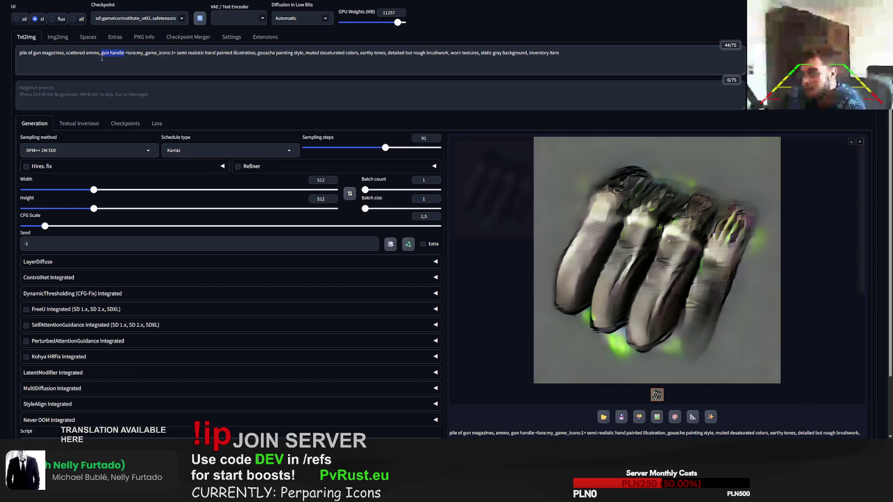
key("BackSpace")
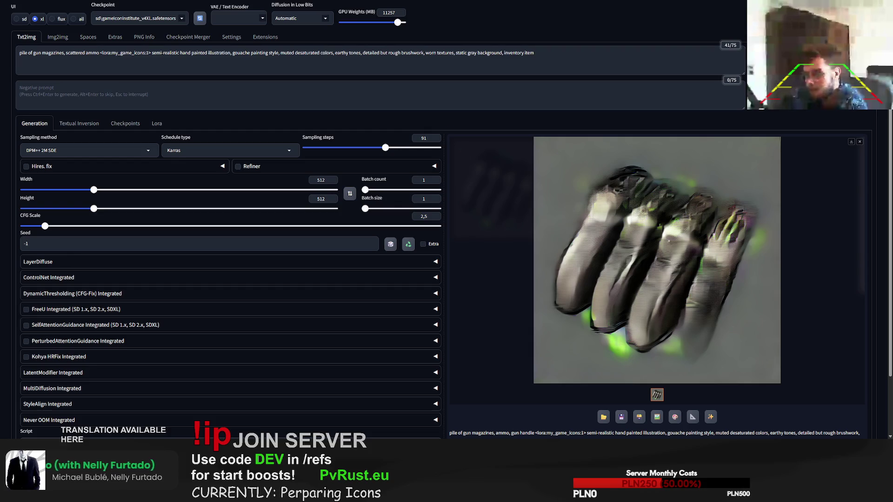
key("ctrl+Return")
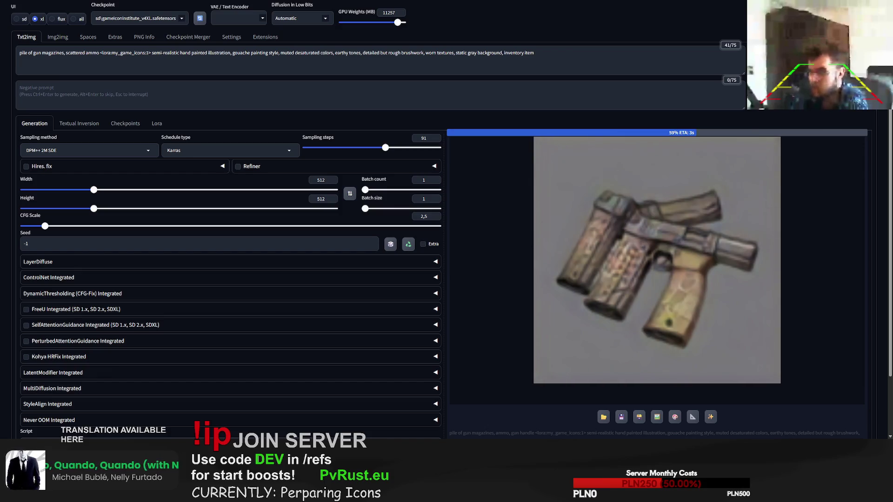
Inspect the pistol-and-magazines result full size and generate another variation.
left_click(767, 214)
left_click(794, 216)
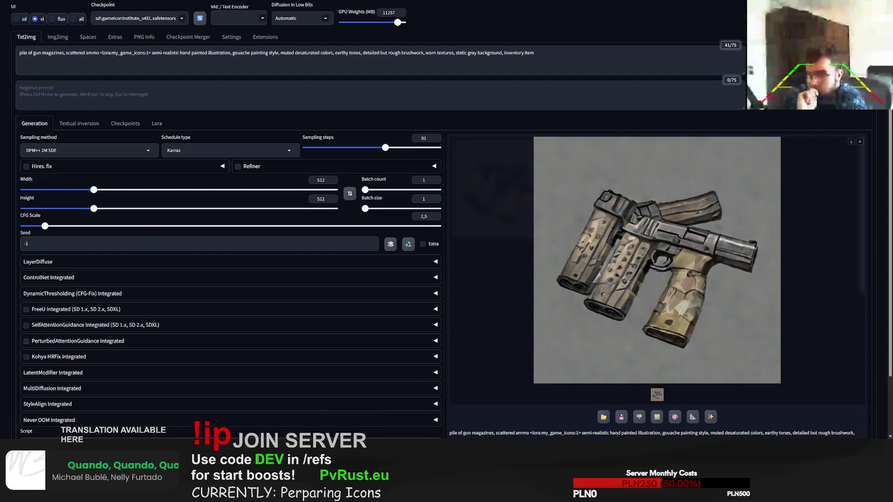
key("ctrl+Return")
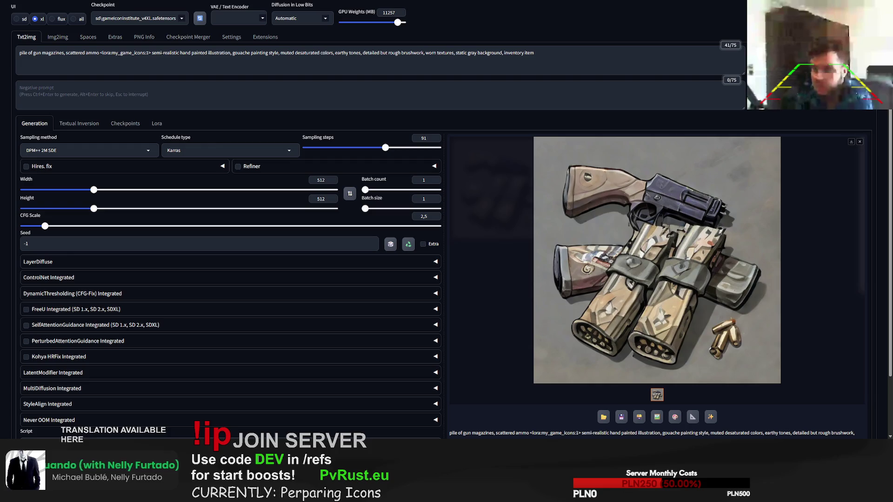
Generate another 'pile of gun magazines, scattered ammo' icon: a pistol on cartridges.
key("ctrl+Return")
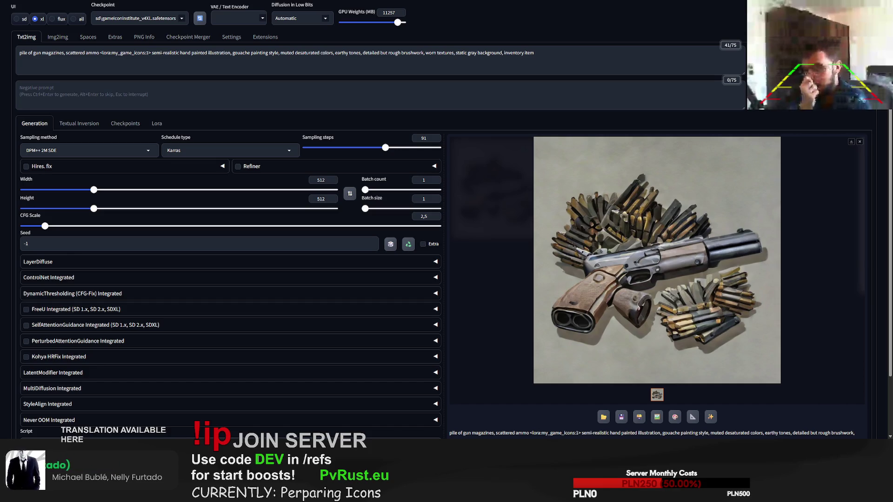
left_click(58, 37)
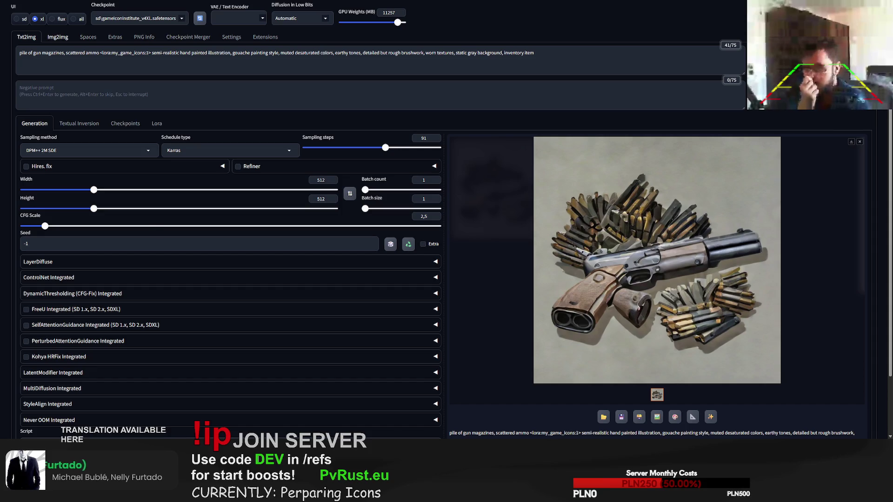
Paste the skull chest icon, prompt 'white and gray skeleton crate decorated with bones and skulls', and generate.
key("ctrl+v")
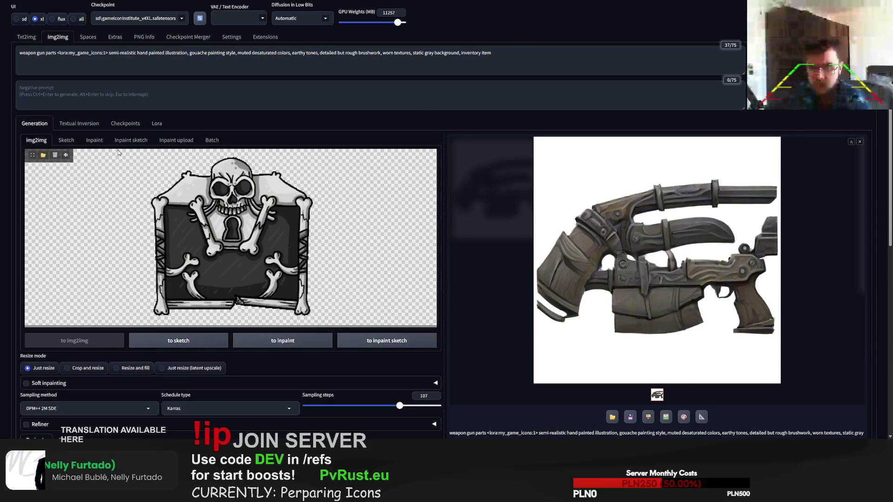
left_click_drag(56, 52, 18, 51)
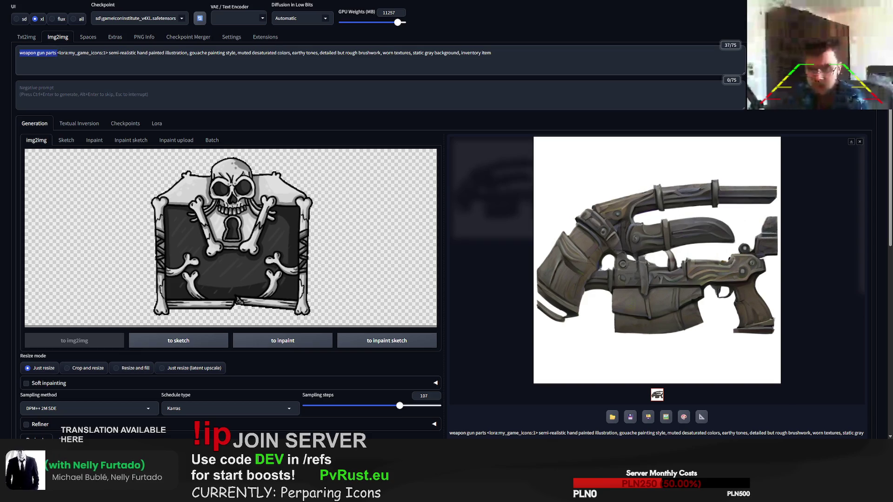
type("skeleton")
type("rate")
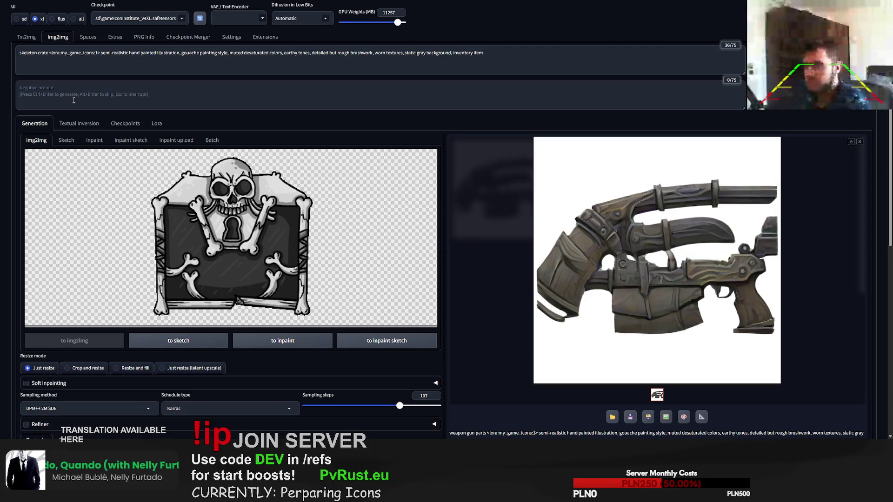
type(" decorated w")
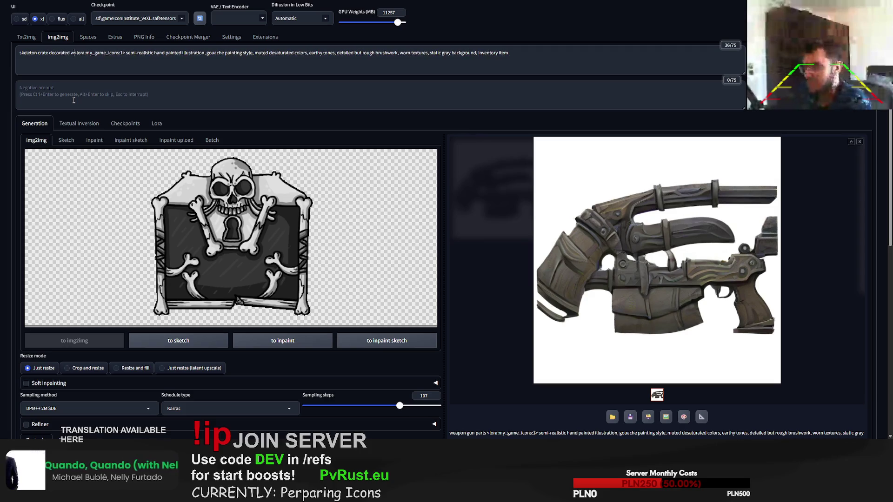
type("ith bones and sku")
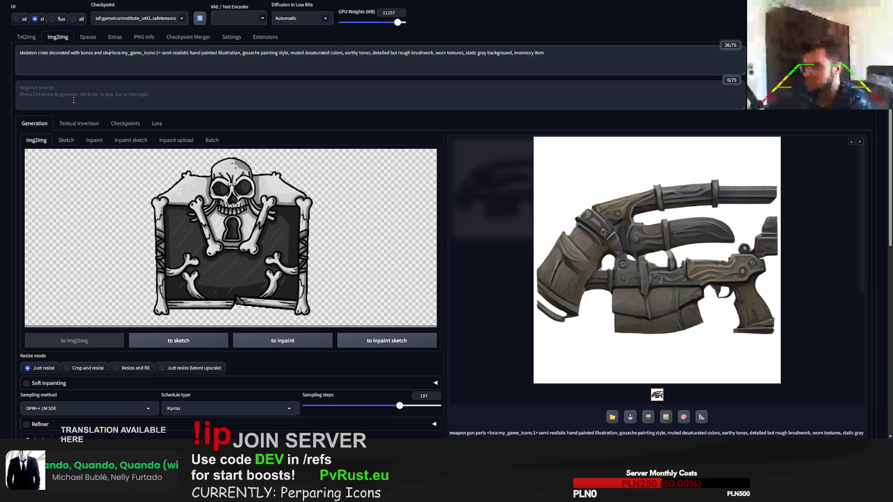
type("lls")
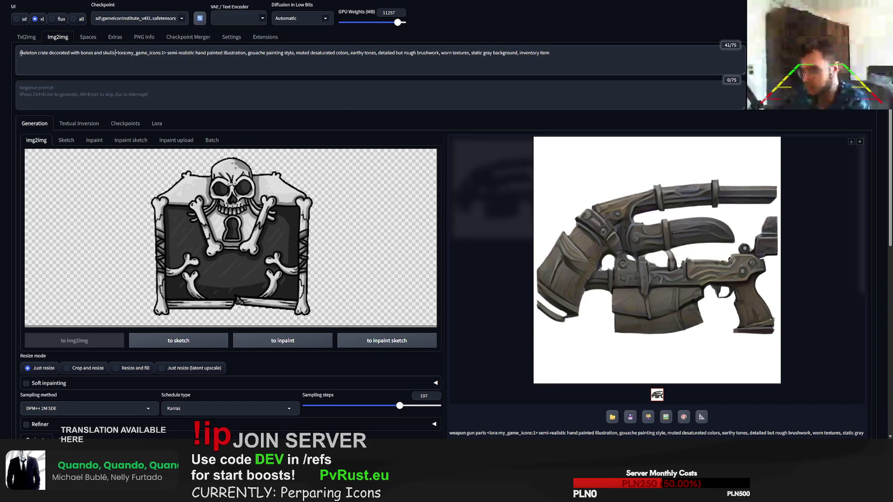
type("White")
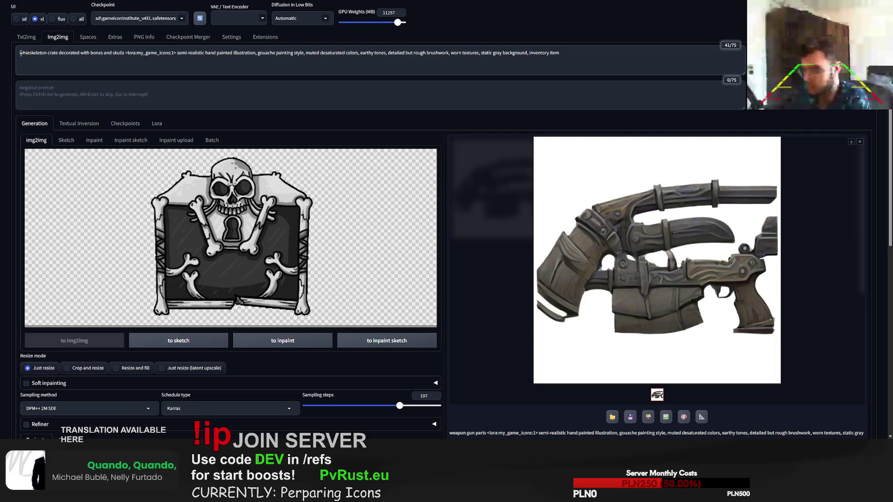
key("BackSpace")
key("BackSpace")
key("BackSpace")
type("white and gray")
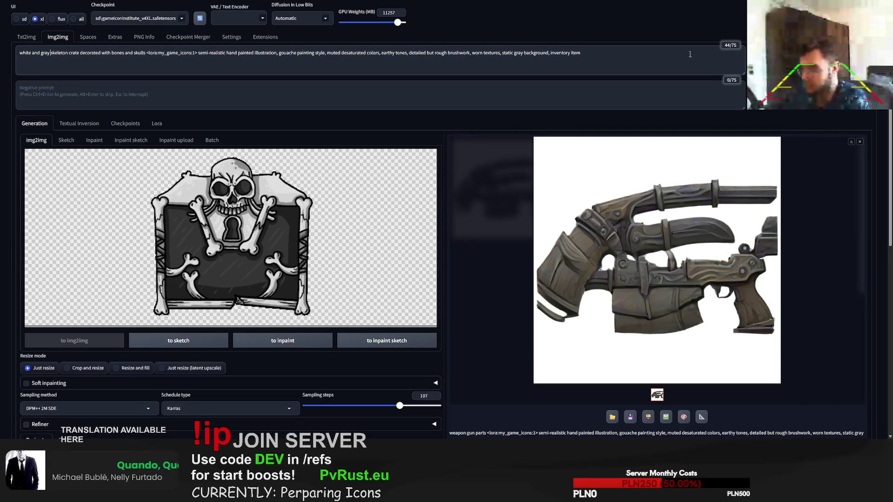
key("ctrl+Return")
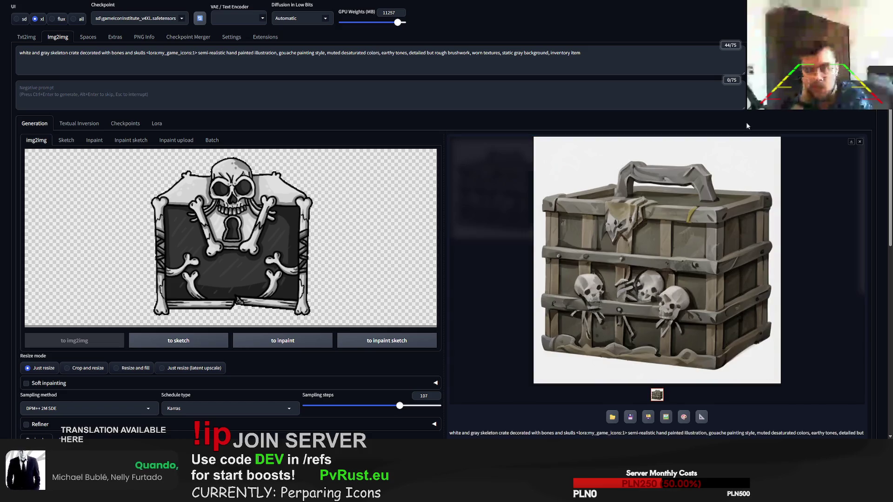
Generate three more skeleton crate variations.
scroll(242, 355, "down", 2)
scroll(242, 355, "down", 3)
scroll(243, 355, "up", 5)
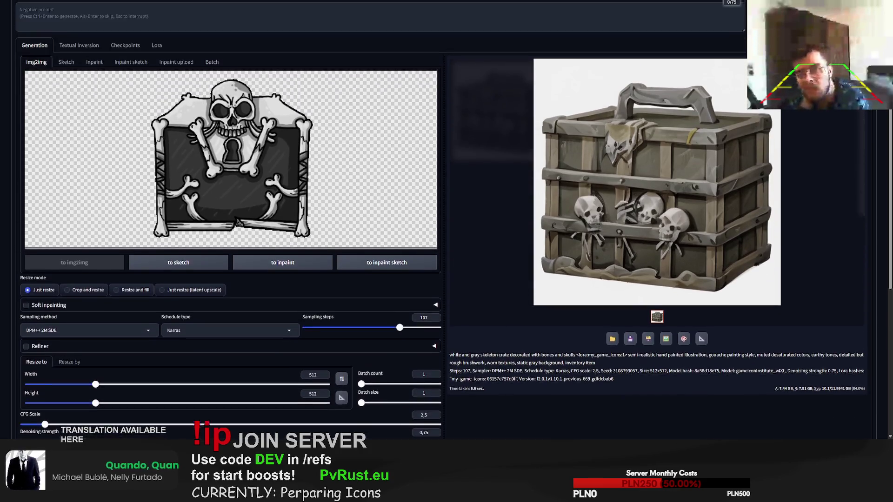
key("ctrl+Return")
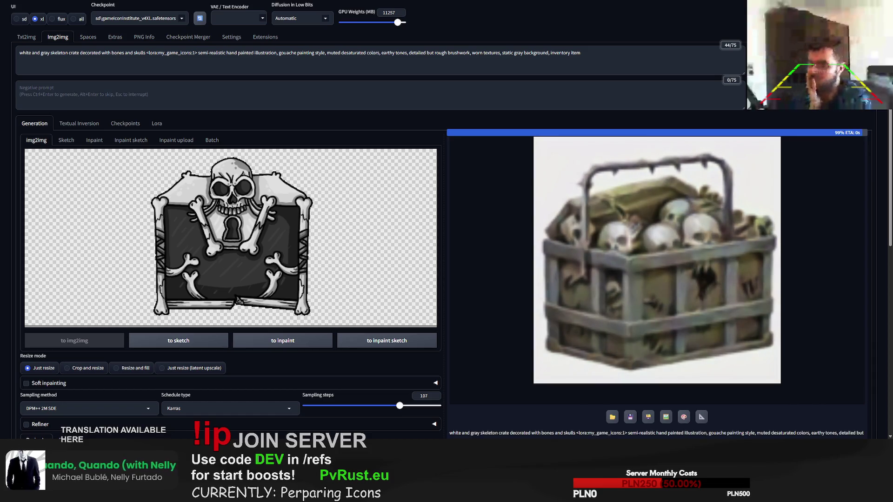
key("ctrl+Return")
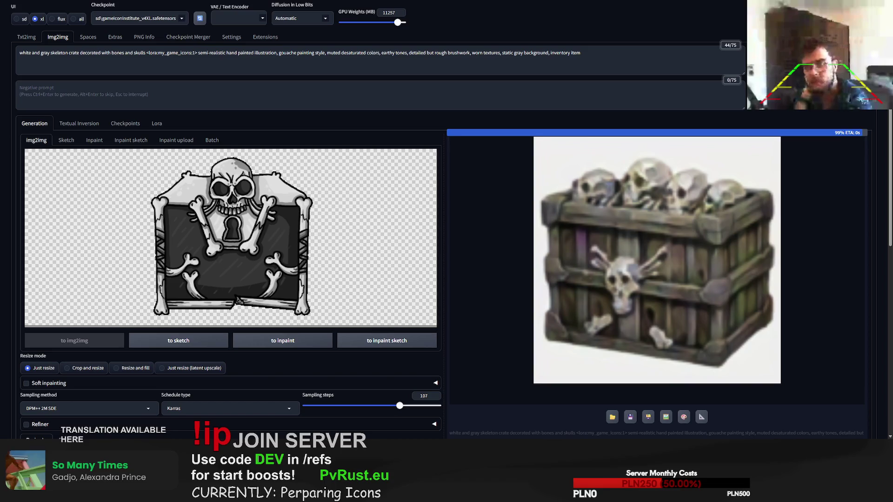
key("ctrl+Return")
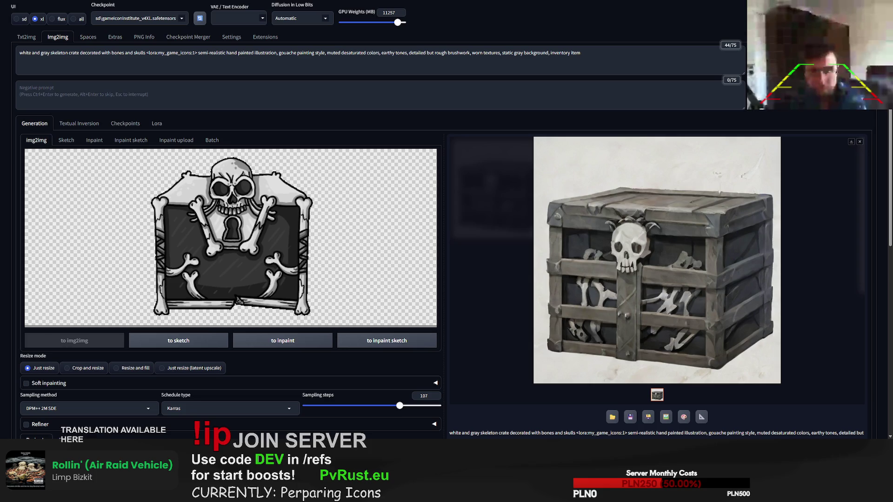
Generate a 'shark head' icon from the pasted shark image, then paste the antlers picture.
key("ctrl+v")
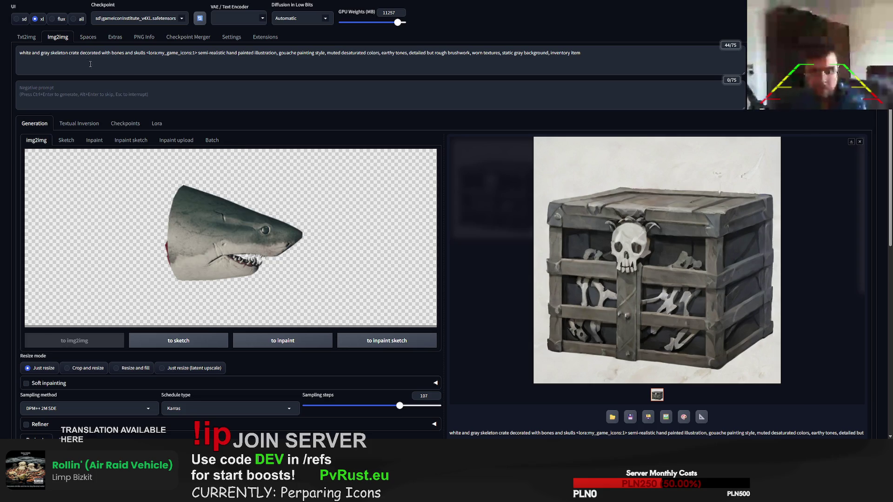
left_click_drag(146, 53, 19, 53)
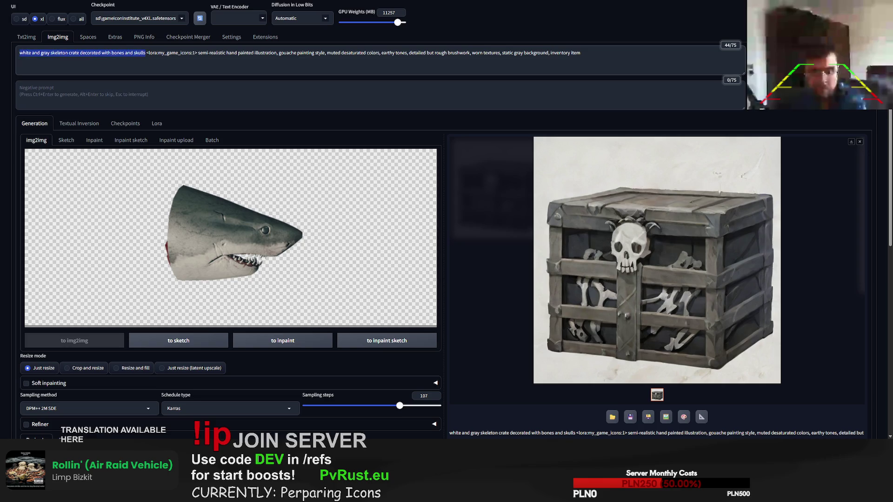
type("shark head")
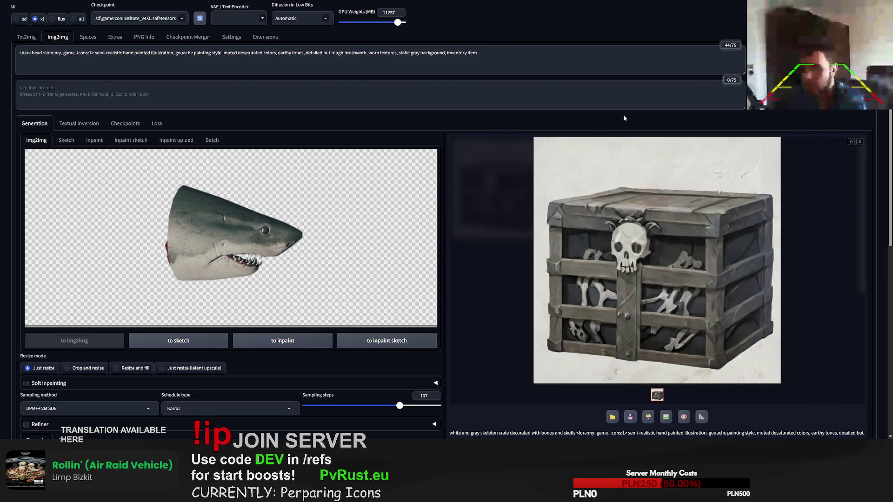
key("ctrl+Return")
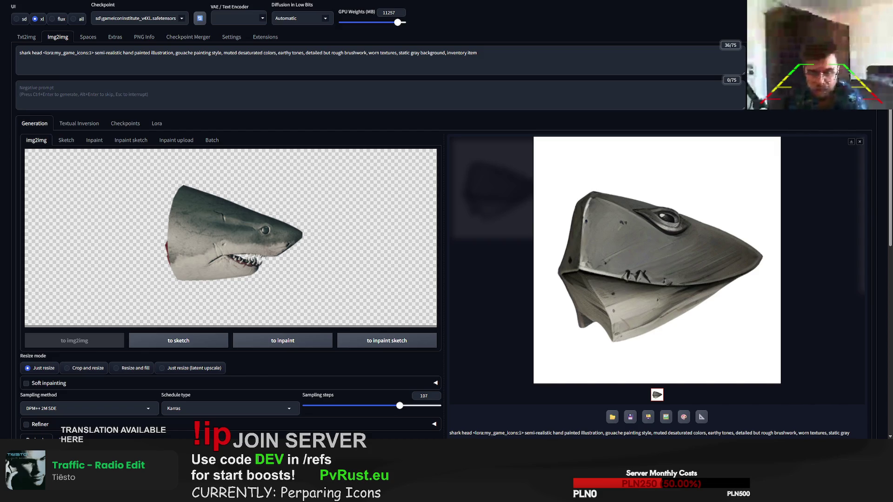
key("ctrl+v")
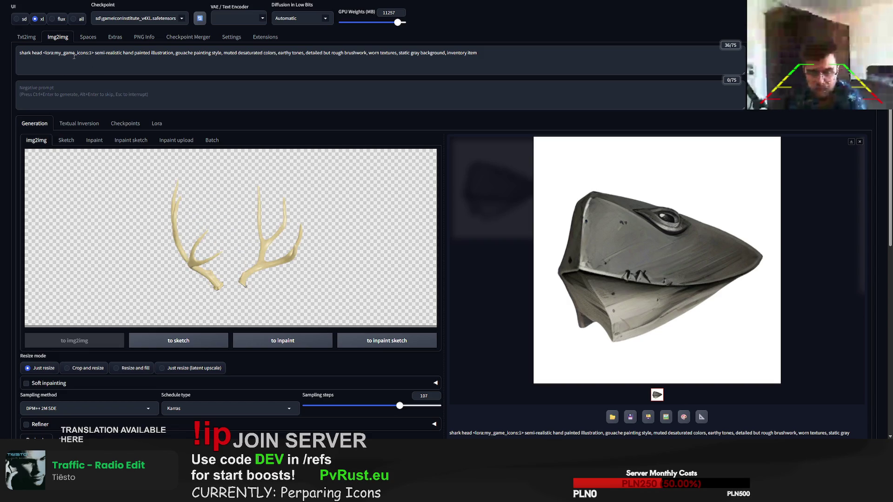
Replace 'shark head' at the start of the prompt with 'deer antlers' and generate.
left_click_drag(44, 52, 1, 58)
type("deer antlers")
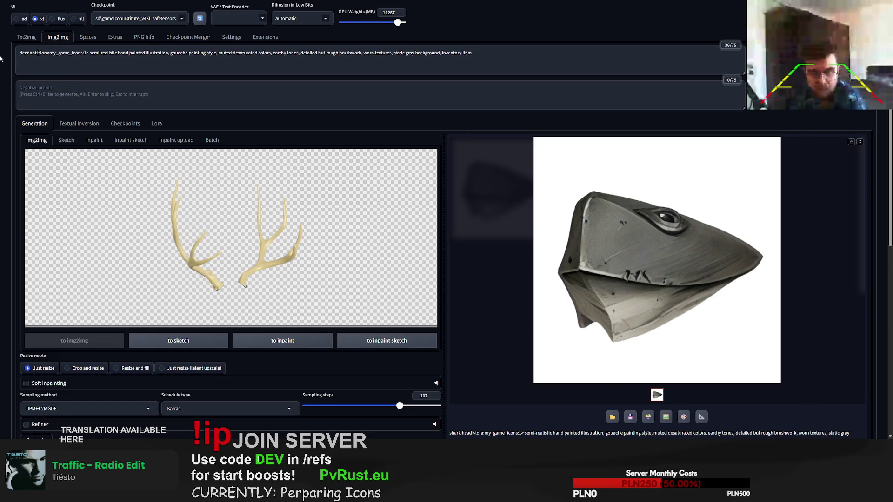
key("ctrl+Return")
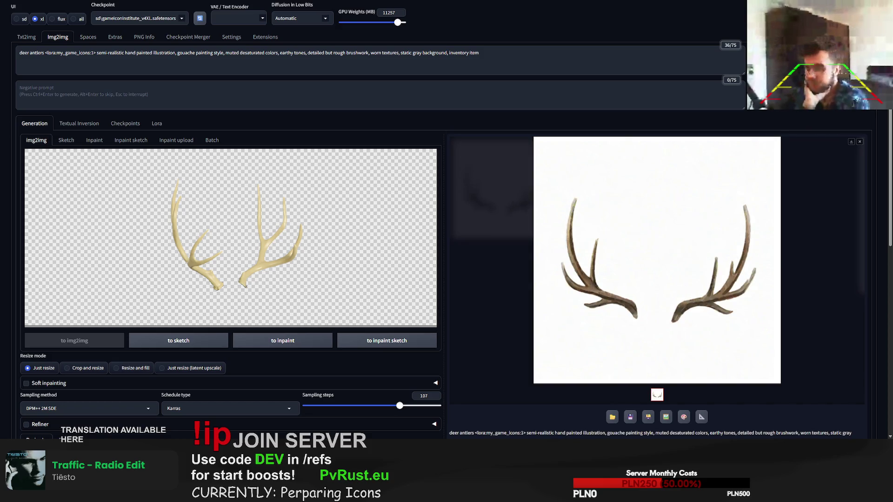
Generate more deer antler variations, cancelling one run partway and restarting it.
key("ctrl+Return")
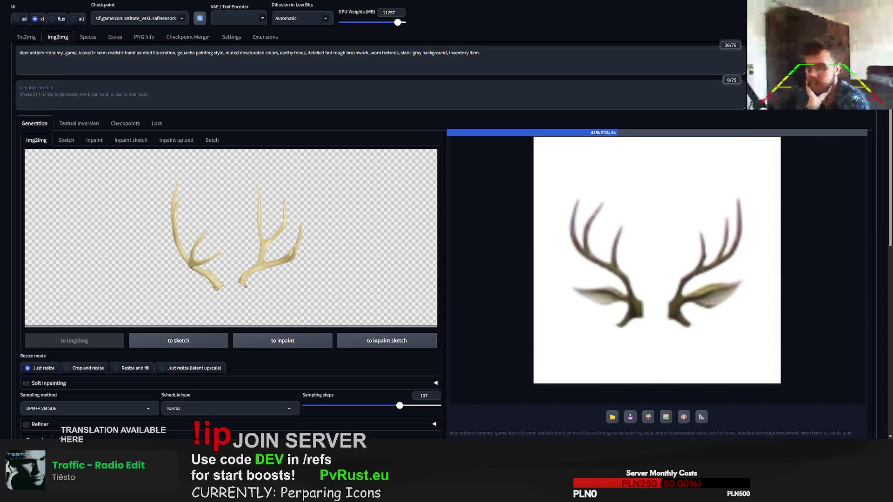
key("Escape")
key("ctrl+Return")
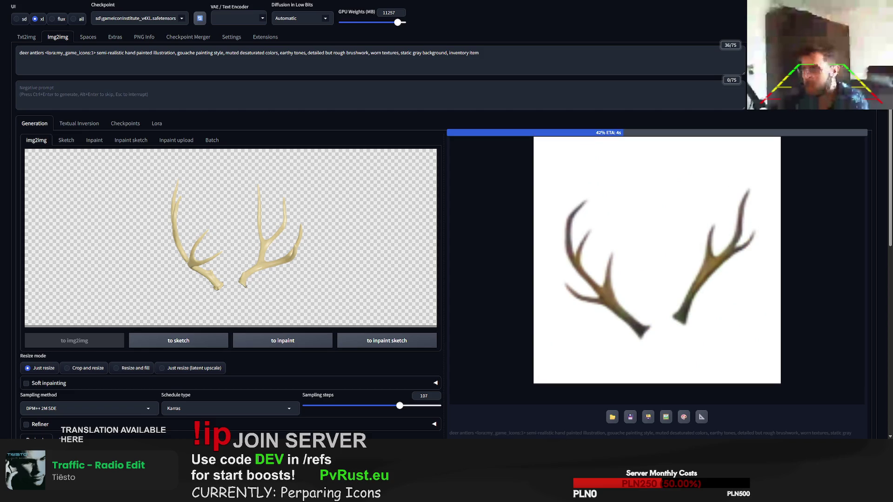
key("ctrl+Return")
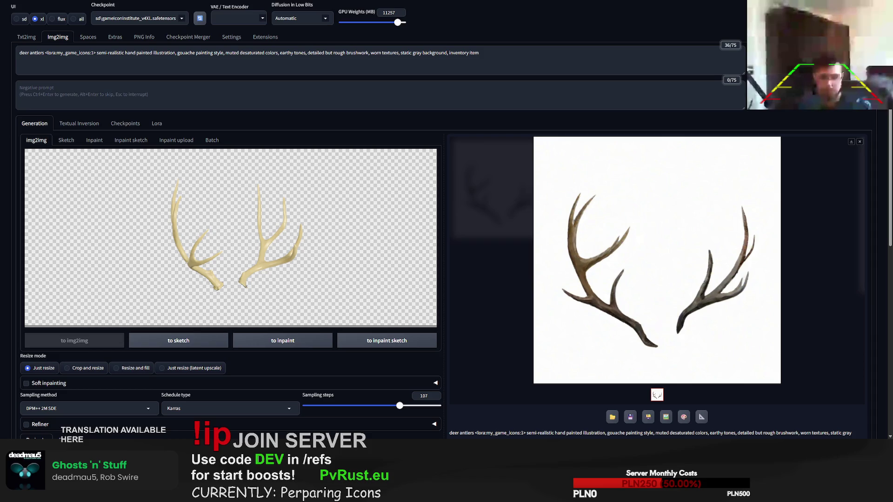
Switch from Forge over to the web browser.
key("ctrl+Tab")
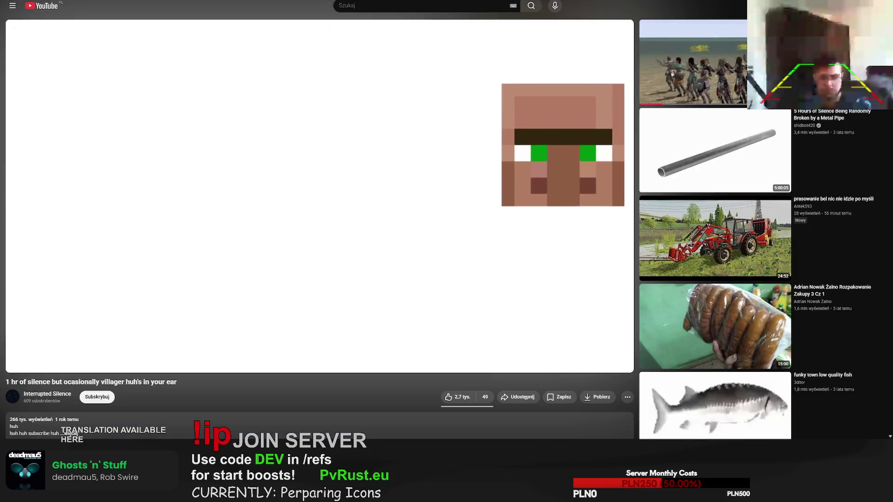
key("ctrl+t")
type("stea")
key("ctrl+v")
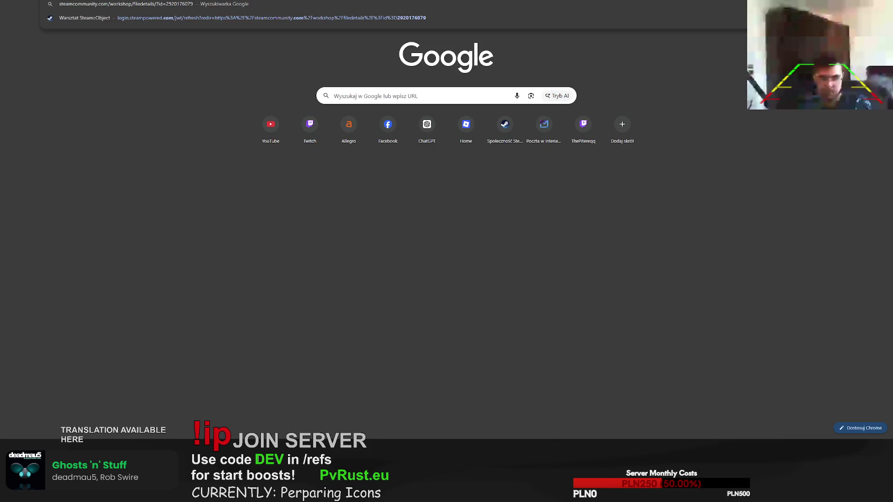
key("Return")
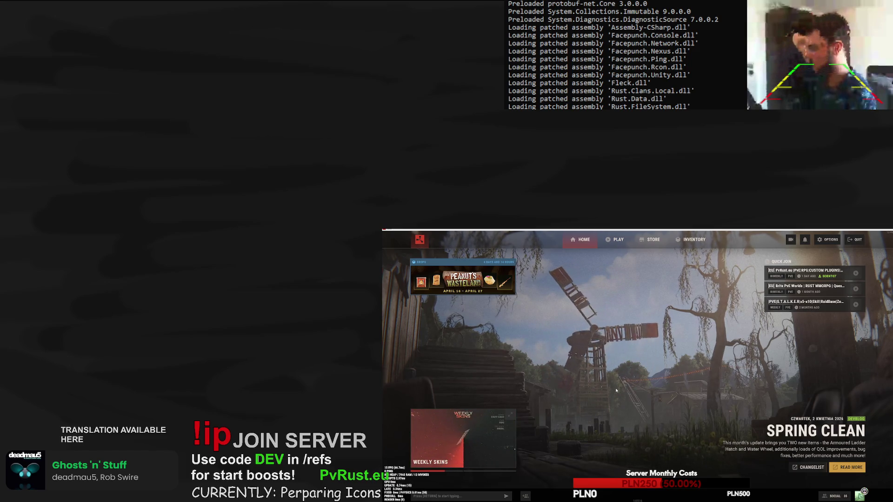
In Rust's console, enter 'connect localhost:28020' to join the local server.
key("F1")
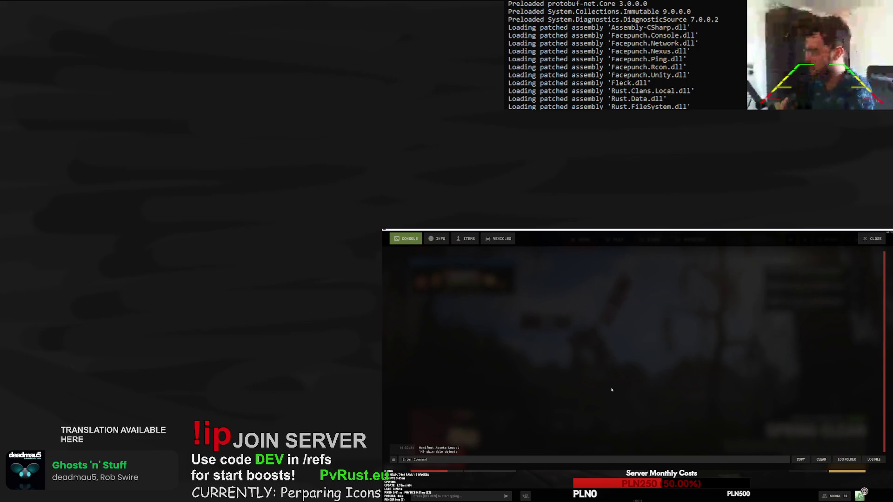
type("connect loc")
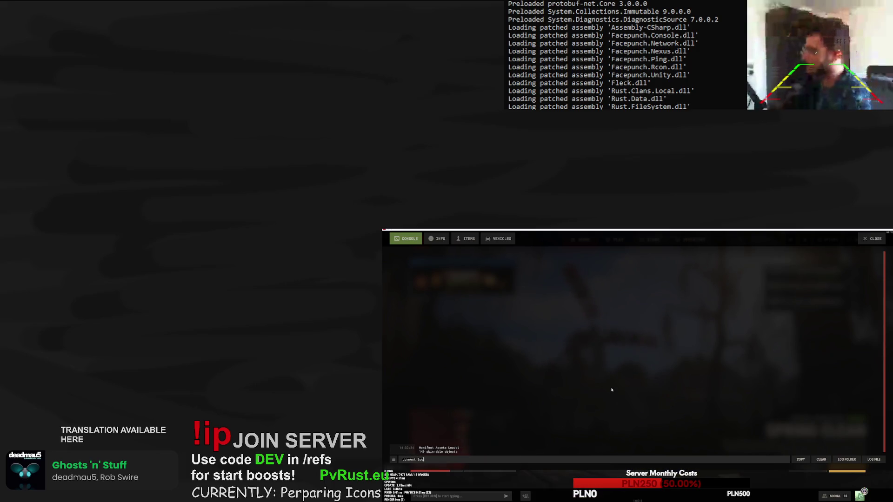
type("alhost:28020")
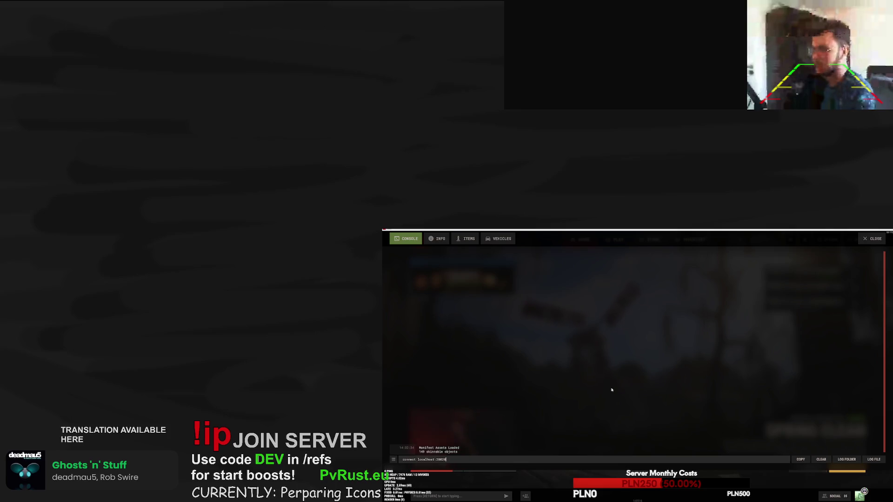